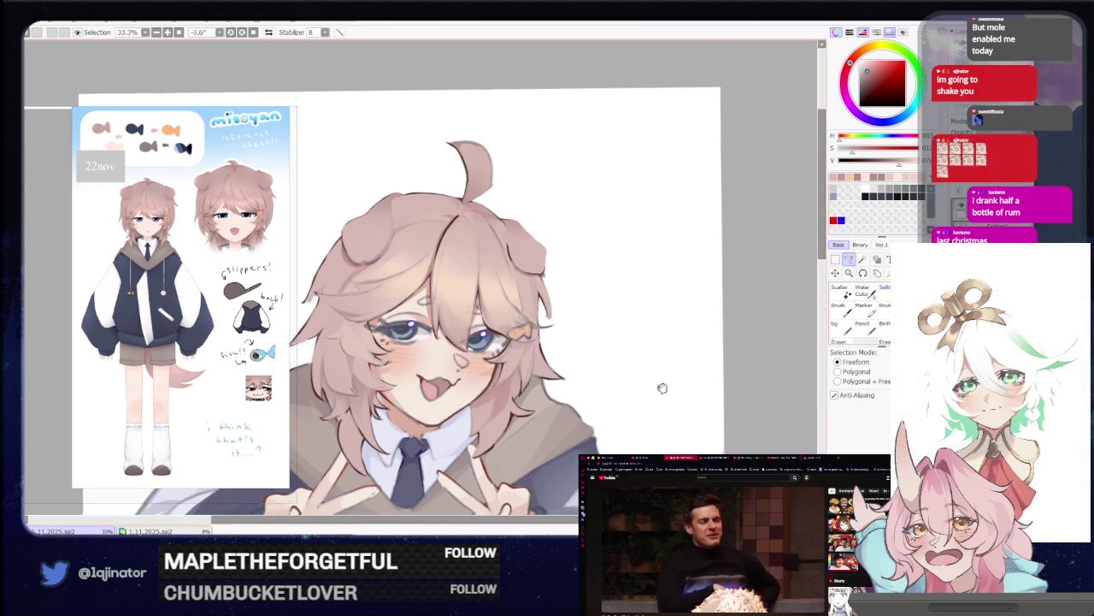
# Frame the hoodie front and pick dark navy with the Freeform selection tool.
pyautogui.moveTo(659, 383); pyautogui.dragTo(680, 311)
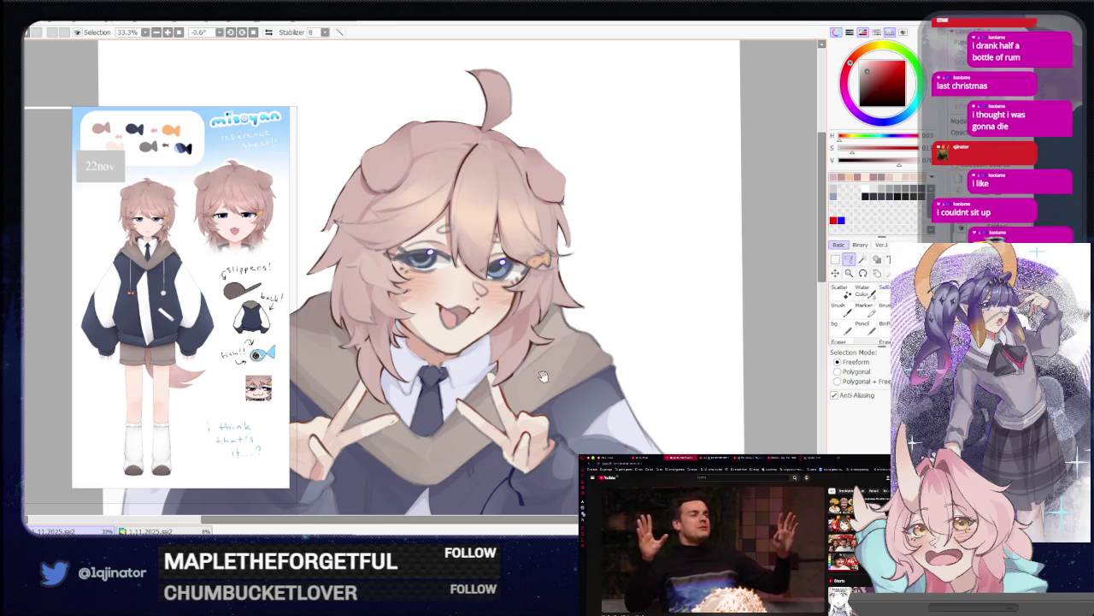
pyautogui.moveTo(547, 388); pyautogui.dragTo(560, 362)
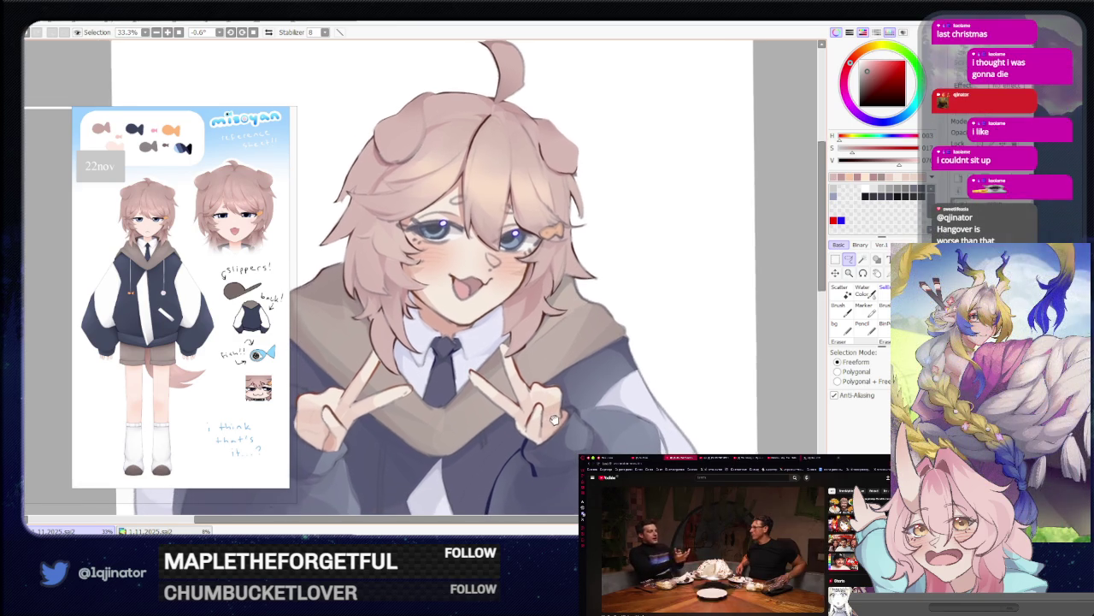
pyautogui.moveTo(548, 391); pyautogui.dragTo(543, 369)
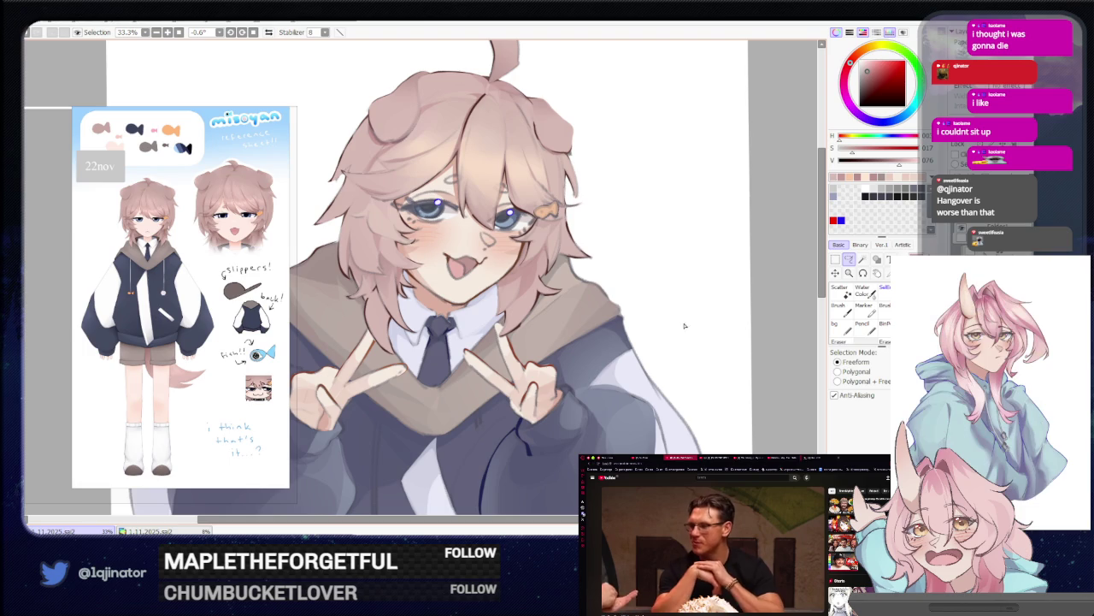
pyautogui.moveTo(496, 453); pyautogui.dragTo(510, 325)
pyautogui.click(852, 263)
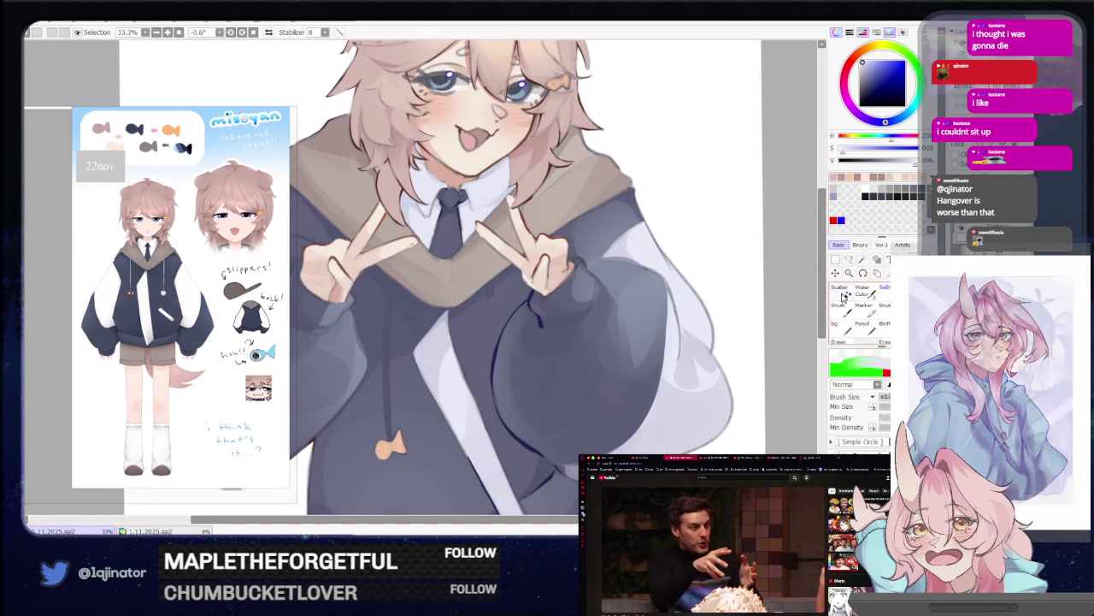
pyautogui.click(853, 264)
# Tilt the canvas to about 33° and lasso along the hoodie drawstring.
pyautogui.press('End')
pyautogui.press('End')
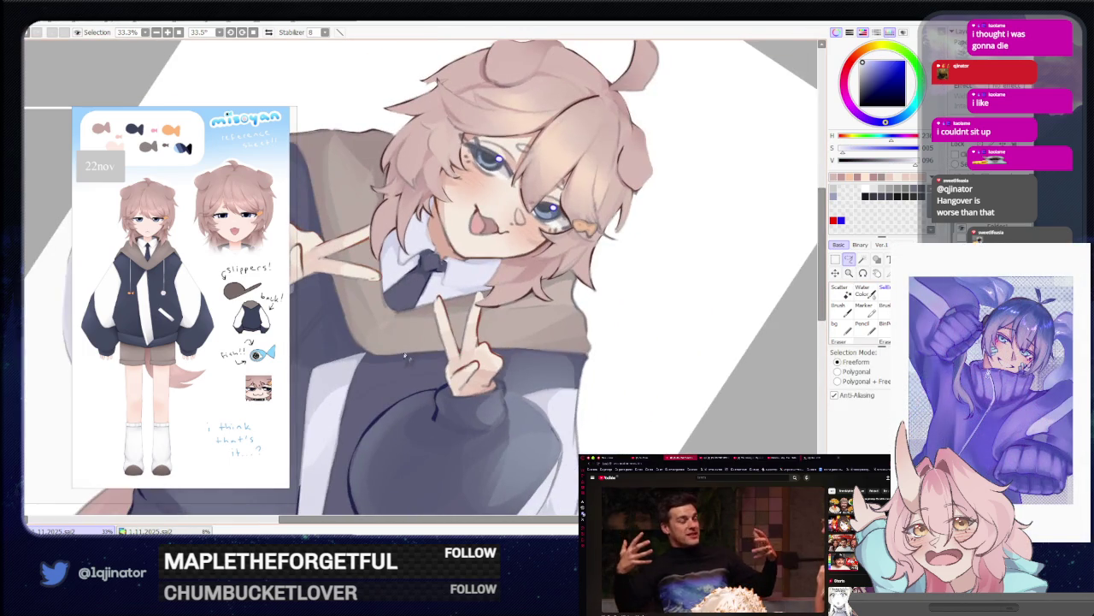
pyautogui.moveTo(412, 359); pyautogui.dragTo(399, 391)
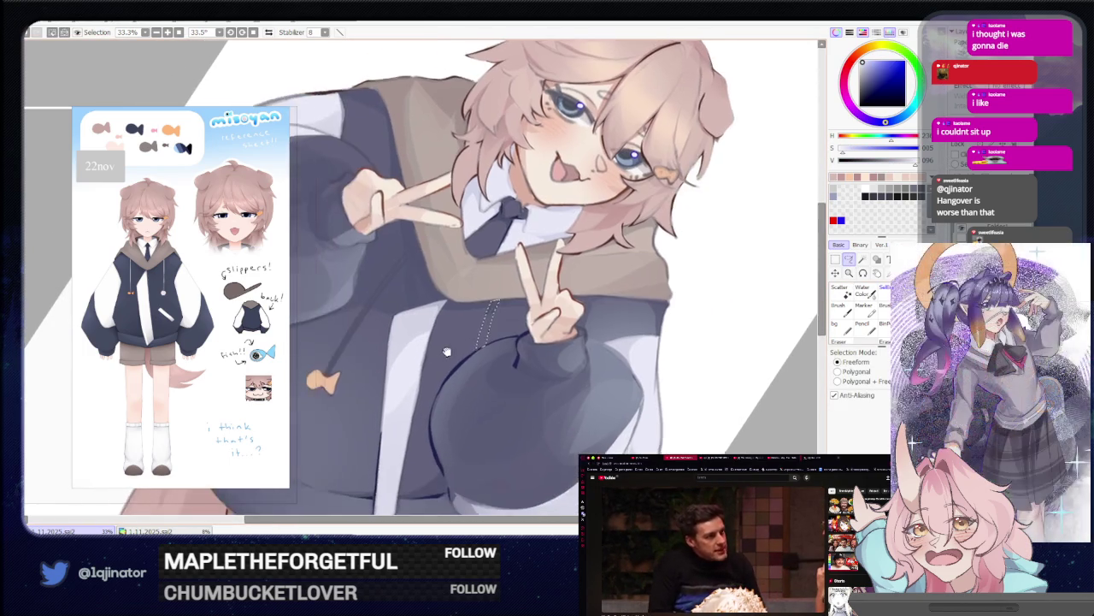
pyautogui.scroll(-3, 409, 255)
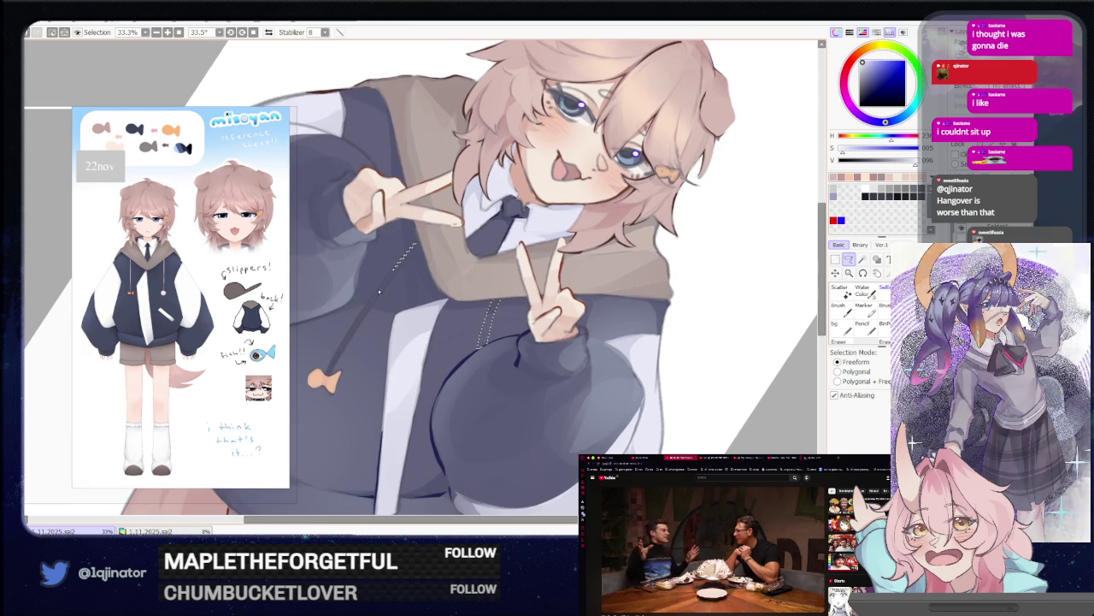
pyautogui.moveTo(406, 252)
pyautogui.mouseDown()
pyautogui.moveTo(414, 264)
pyautogui.moveTo(375, 293)
pyautogui.moveTo(327, 377)
pyautogui.mouseUp()
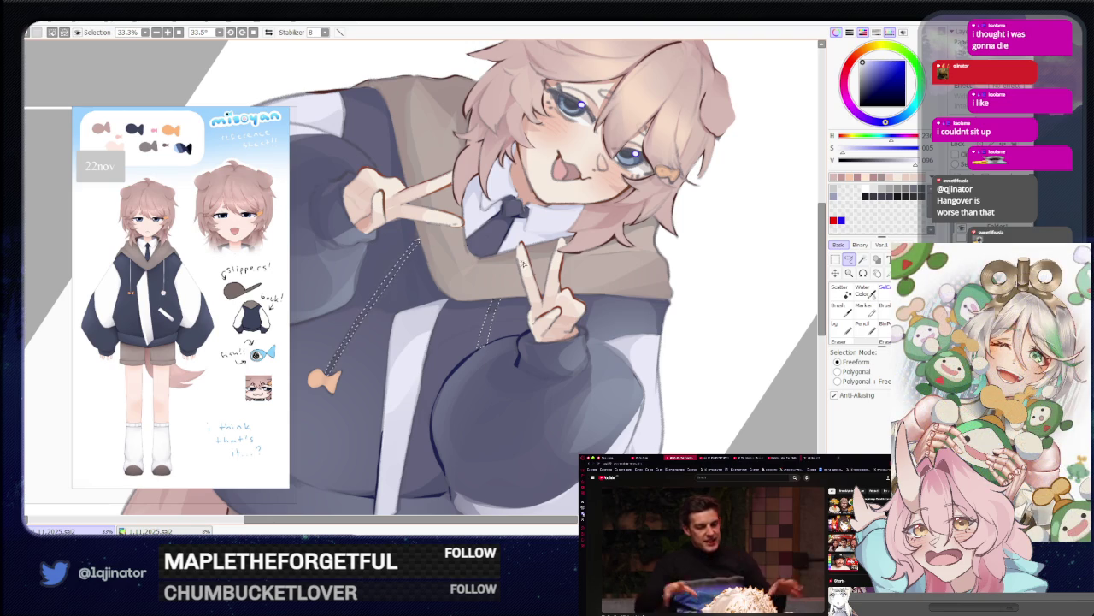
pyautogui.scroll(-4, 445, 243)
pyautogui.press('b')
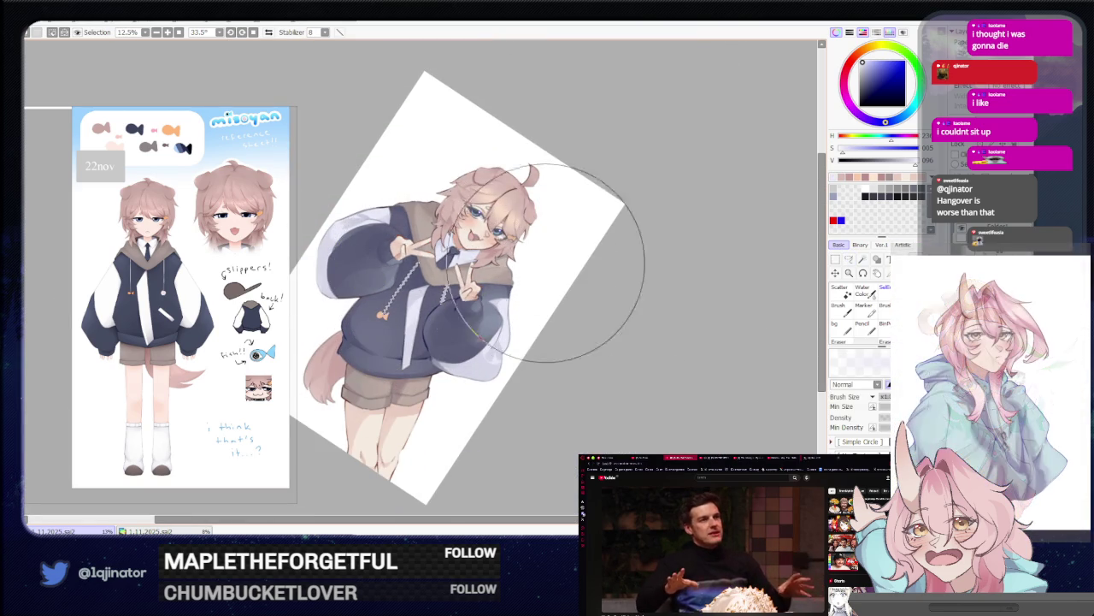
# Rotate the view back to about 7.7° and zoom to 33.3% on the hoodie, returning to the brush.
pyautogui.press('m')
pyautogui.moveTo(479, 256); pyautogui.dragTo(547, 336)
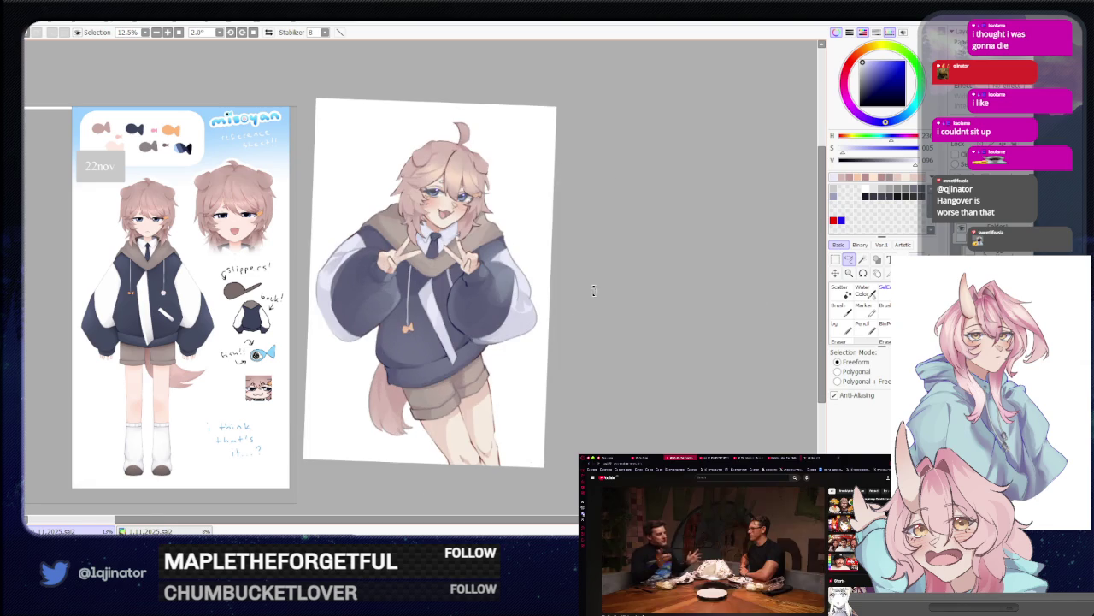
pyautogui.moveTo(591, 298); pyautogui.dragTo(567, 371)
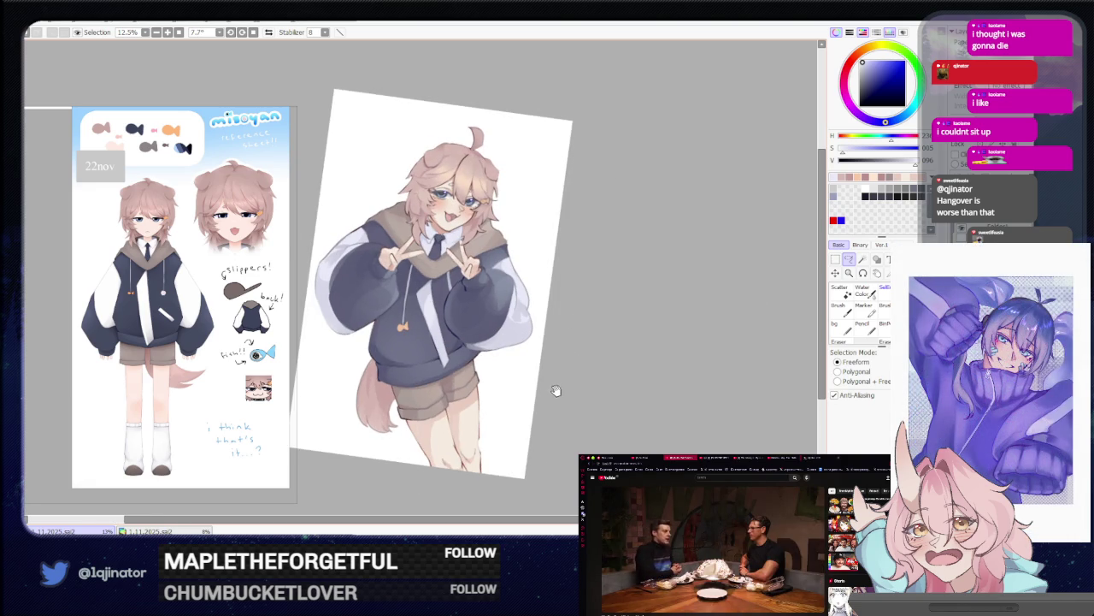
pyautogui.scroll(2, 554, 392)
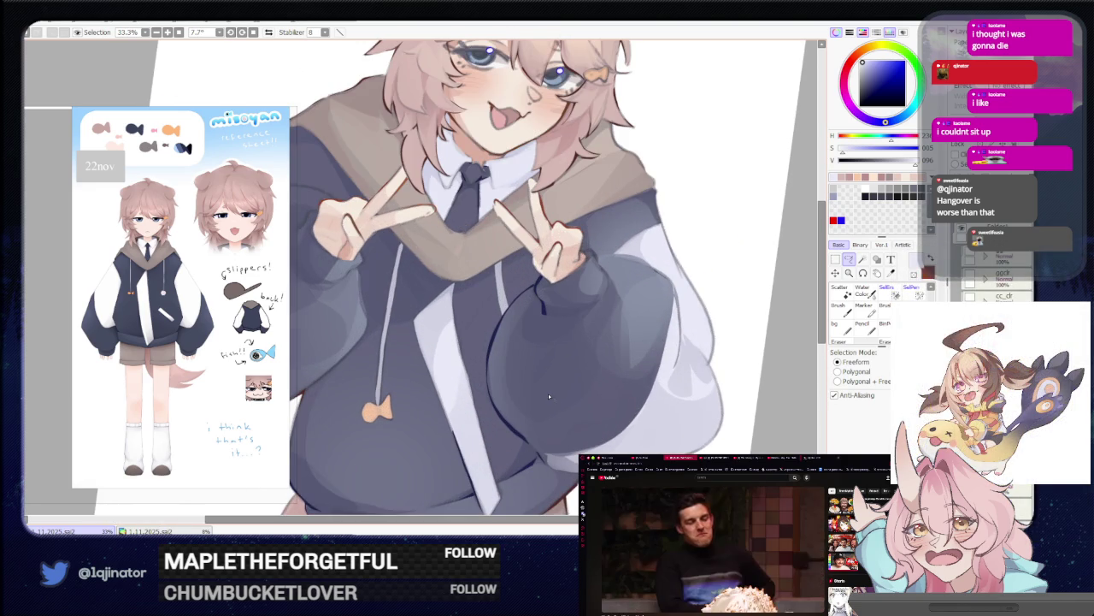
pyautogui.scroll(-2, 548, 393)
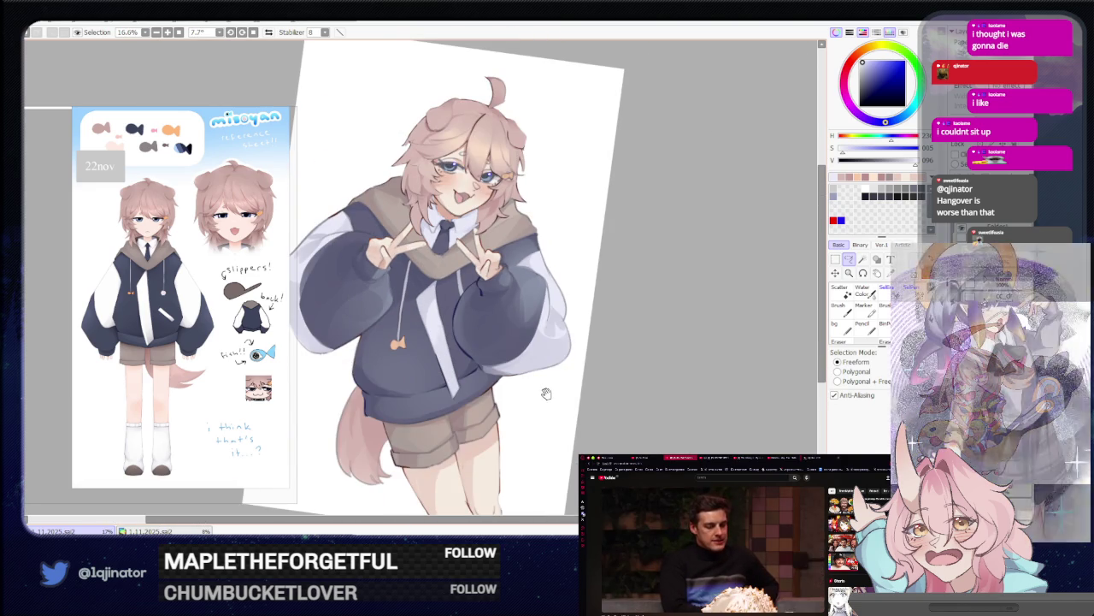
pyautogui.moveTo(544, 391)
pyautogui.mouseDown()
pyautogui.moveTo(536, 412)
pyautogui.moveTo(549, 394)
pyautogui.mouseUp()
pyautogui.scroll(2, 550, 391)
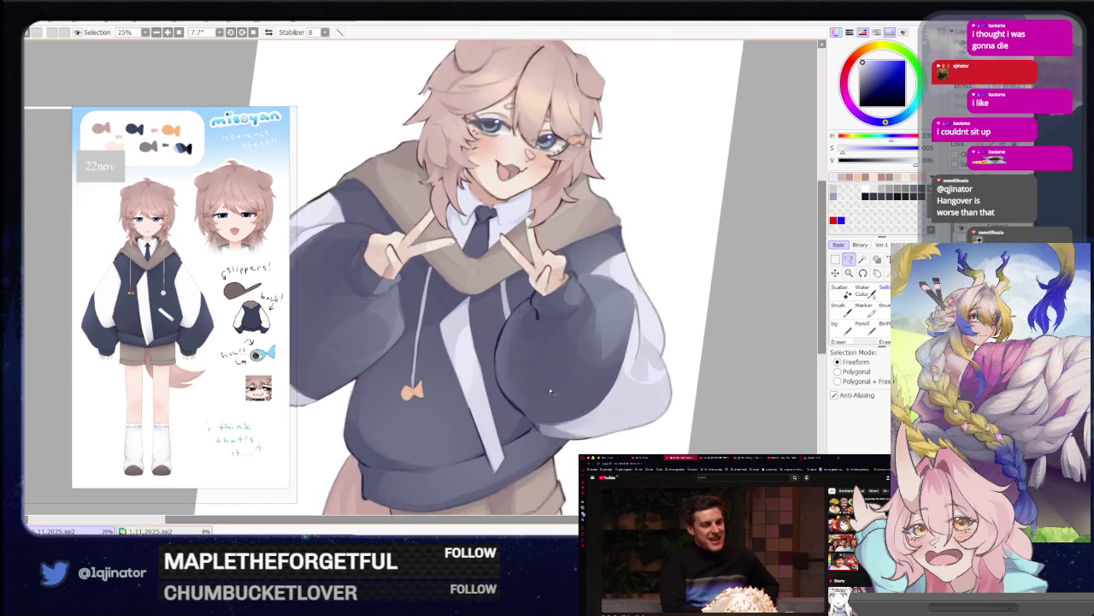
pyautogui.press('b')
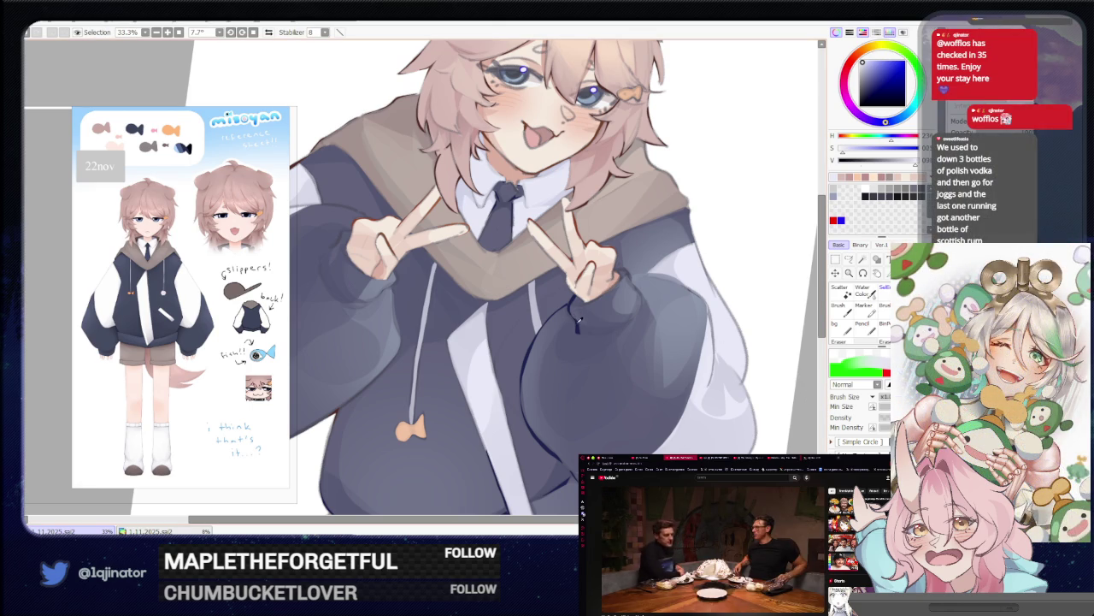
# Lasso a freeform selection from the left sleeve cuff down the hoodie edge at 50% zoom.
pyautogui.press('a')
pyautogui.scroll(1, 451, 294)
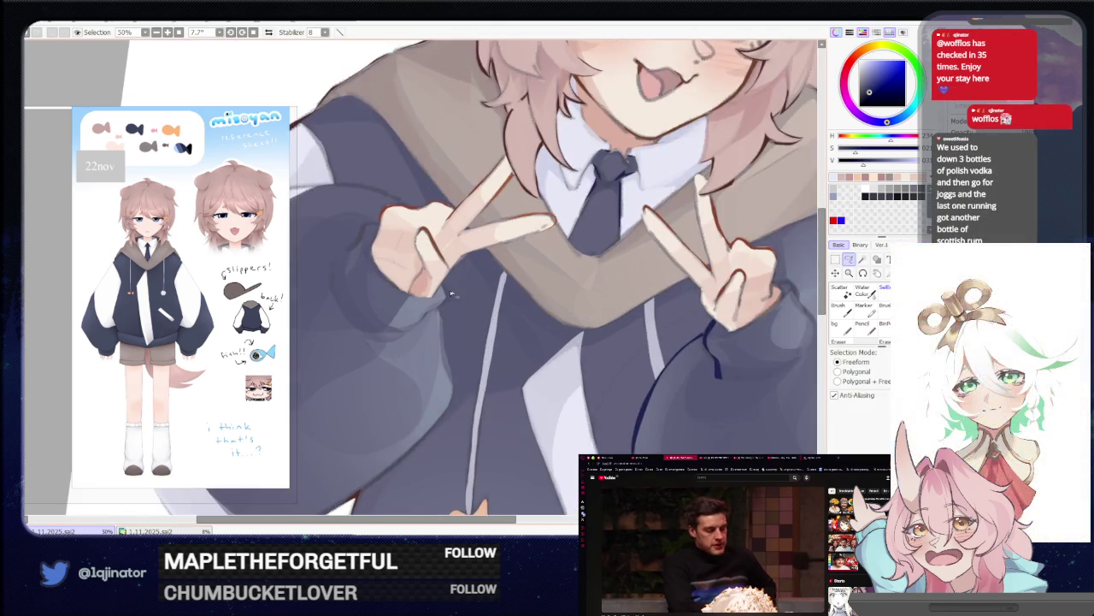
pyautogui.moveTo(425, 316); pyautogui.dragTo(415, 326)
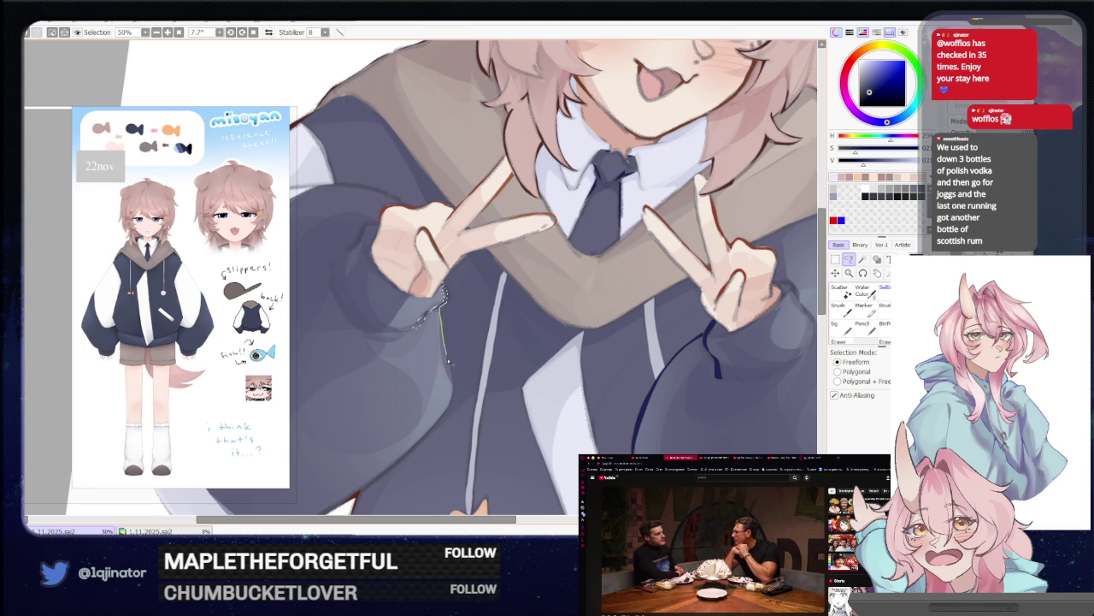
pyautogui.moveTo(448, 362); pyautogui.dragTo(398, 467)
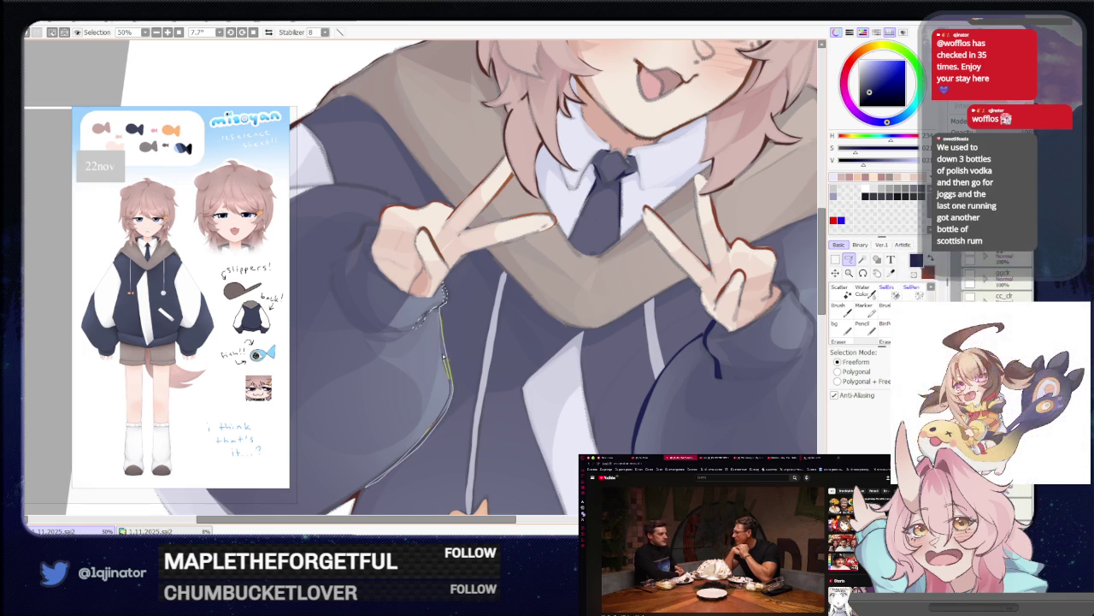
pyautogui.press('w')
pyautogui.scroll(-1, 432, 291)
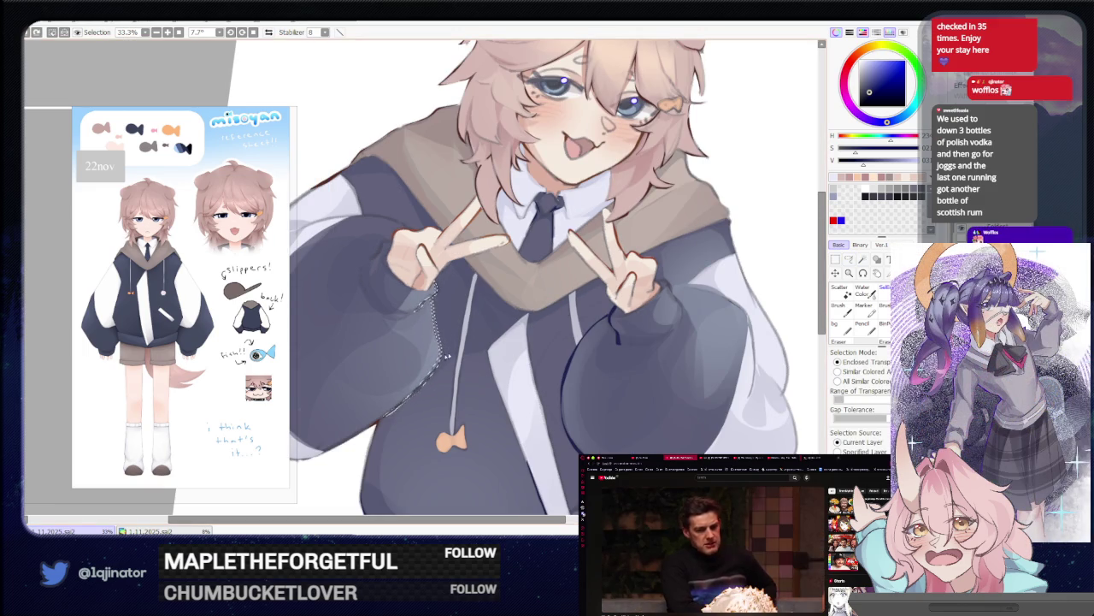
pyautogui.scroll(-1, 566, 313)
pyautogui.press('l')
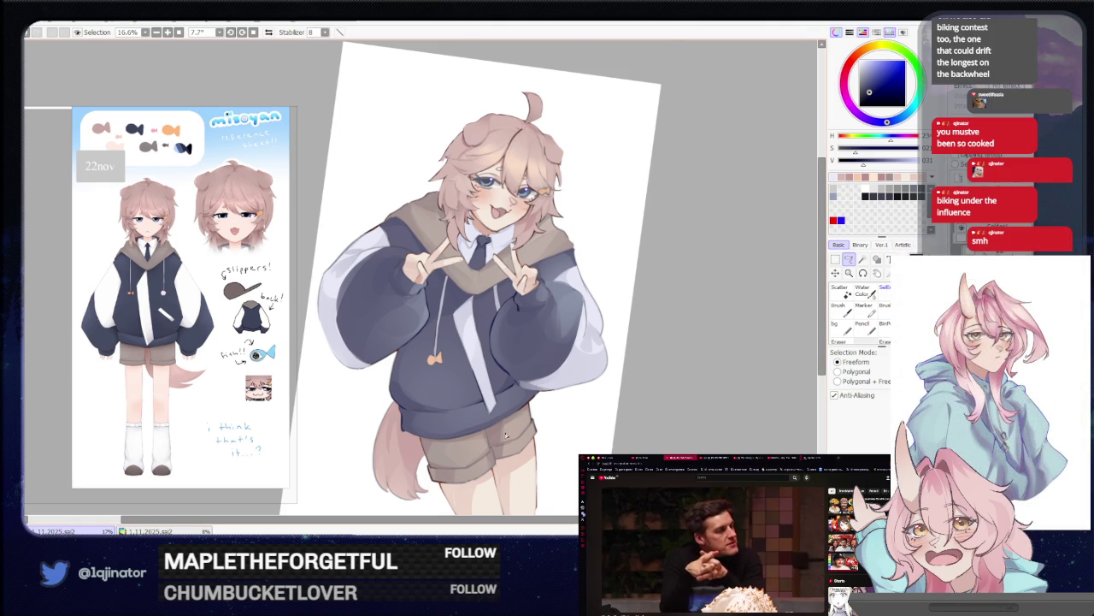
# Pan and tilt the view back and forth, then level it to show the whole character.
pyautogui.moveTo(505, 434); pyautogui.dragTo(507, 364)
pyautogui.scroll(2, 513, 369)
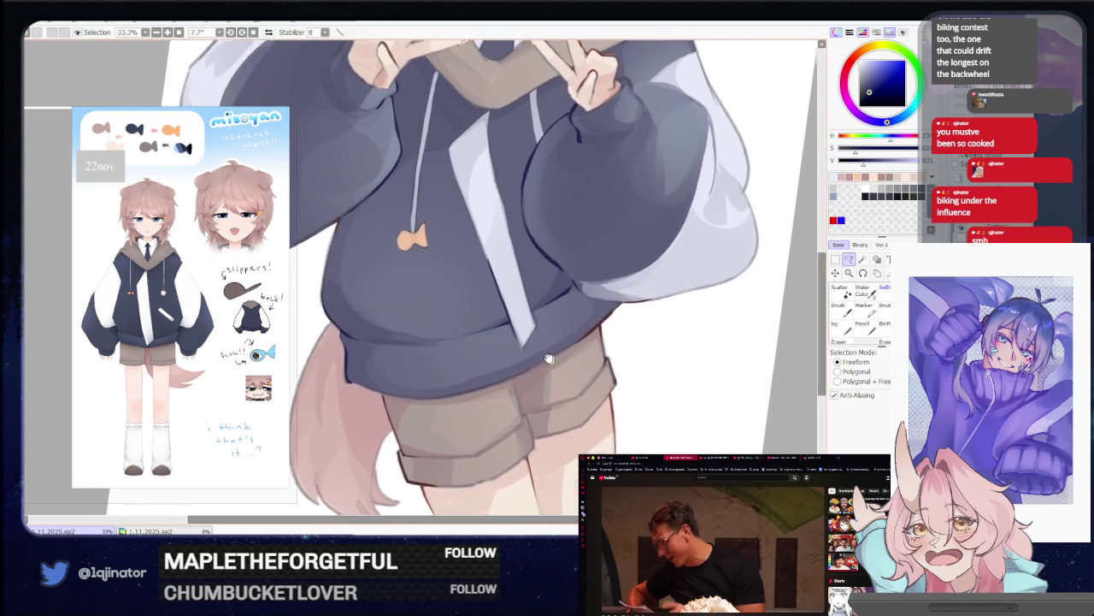
pyautogui.moveTo(498, 366); pyautogui.dragTo(466, 381)
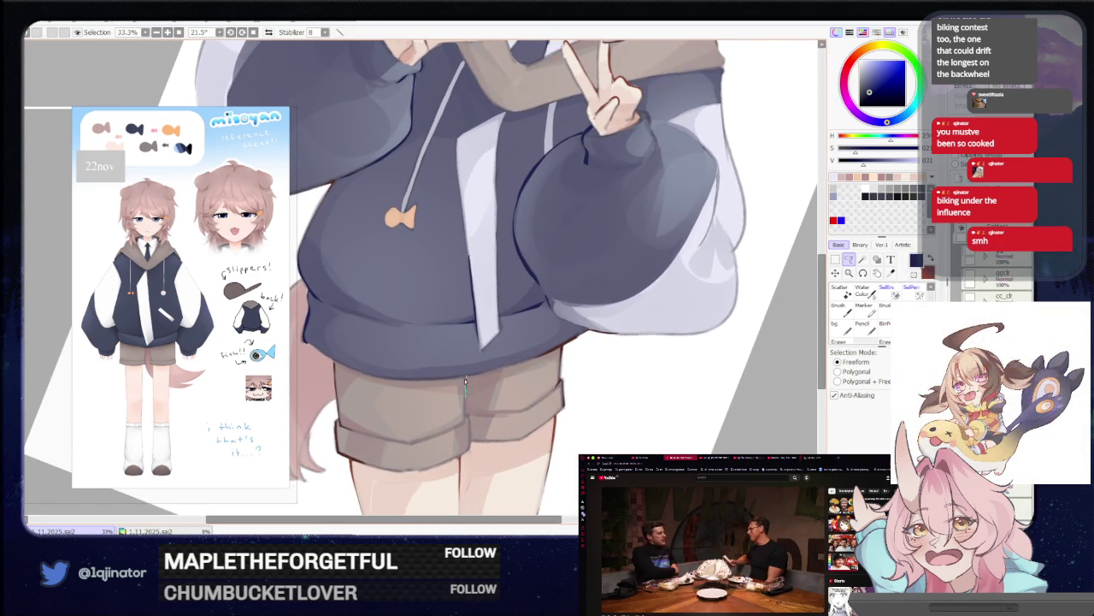
pyautogui.moveTo(466, 383); pyautogui.dragTo(492, 353)
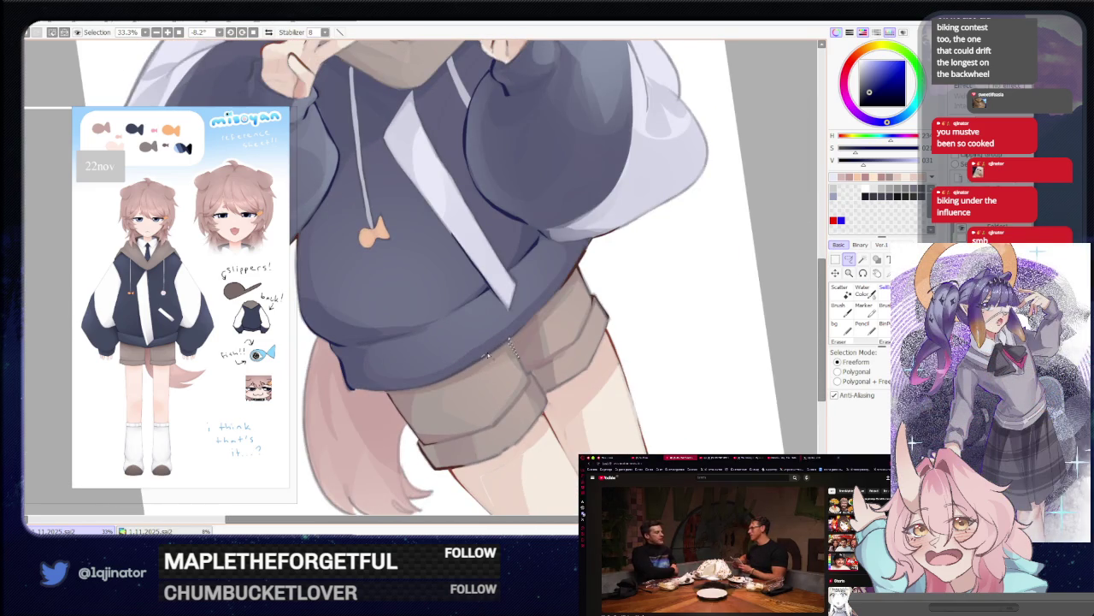
pyautogui.scroll(-2, 527, 323)
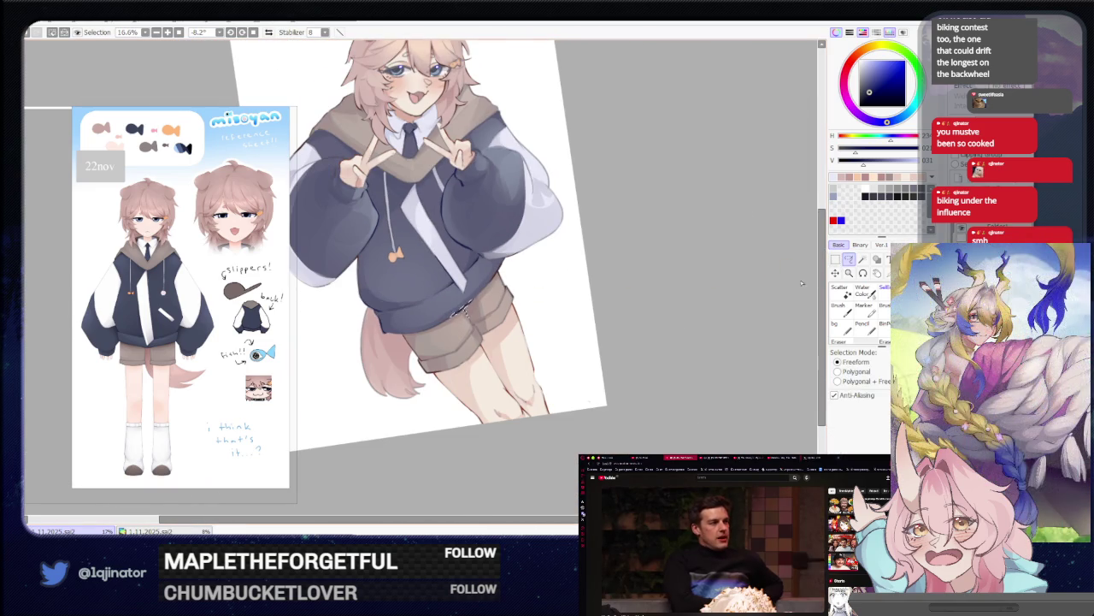
pyautogui.moveTo(460, 309)
pyautogui.mouseDown()
pyautogui.moveTo(669, 335)
pyautogui.moveTo(625, 313)
pyautogui.moveTo(566, 325)
pyautogui.moveTo(518, 401)
pyautogui.moveTo(517, 369)
pyautogui.mouseUp()
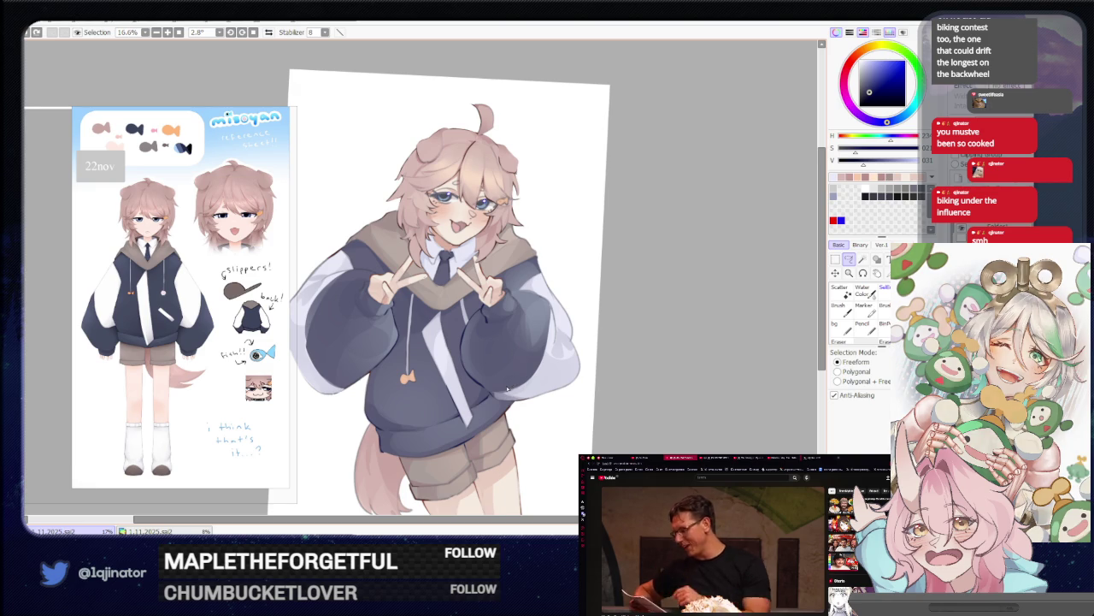
# Zoom to 33.3% and rotate the view to about 83° onto the raised sleeve.
pyautogui.moveTo(509, 385); pyautogui.dragTo(481, 387)
pyautogui.scroll(2, 480, 388)
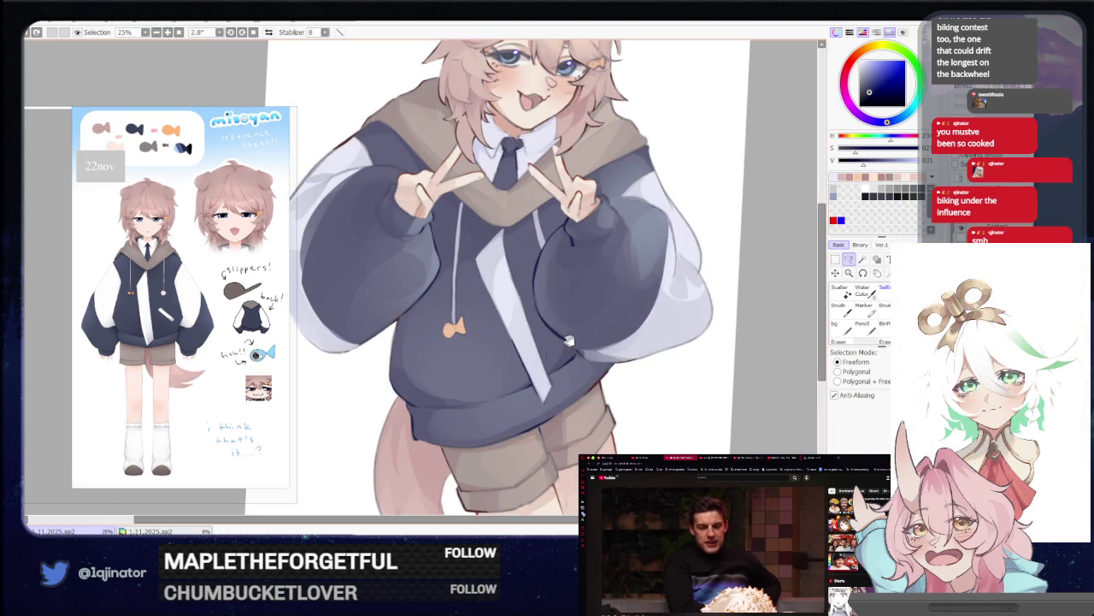
pyautogui.moveTo(631, 317); pyautogui.dragTo(396, 380)
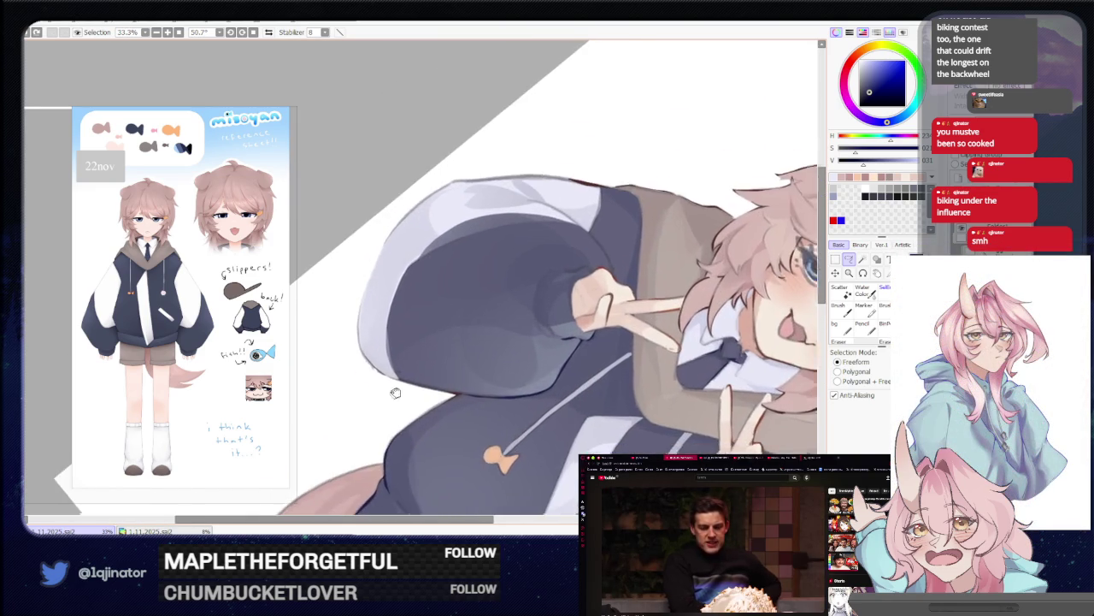
pyautogui.scroll(1, 381, 335)
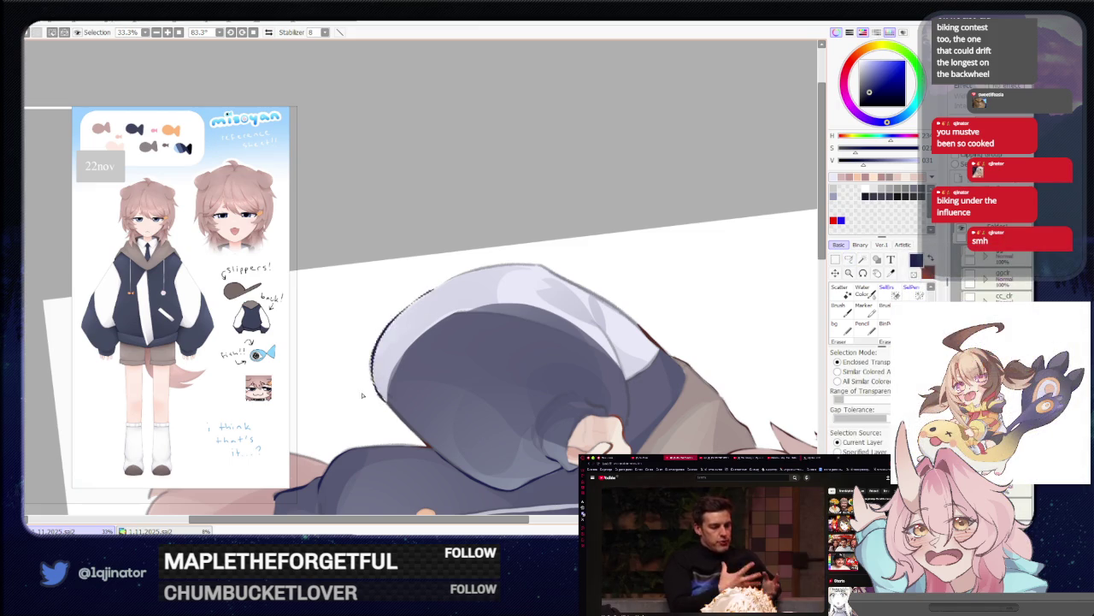
# Zoom out and reset the canvas rotation to 0°, recentring the illustration.
pyautogui.scroll(-3, 396, 320)
pyautogui.moveTo(395, 320)
pyautogui.mouseDown()
pyautogui.moveTo(666, 252)
pyautogui.moveTo(639, 274)
pyautogui.mouseUp()
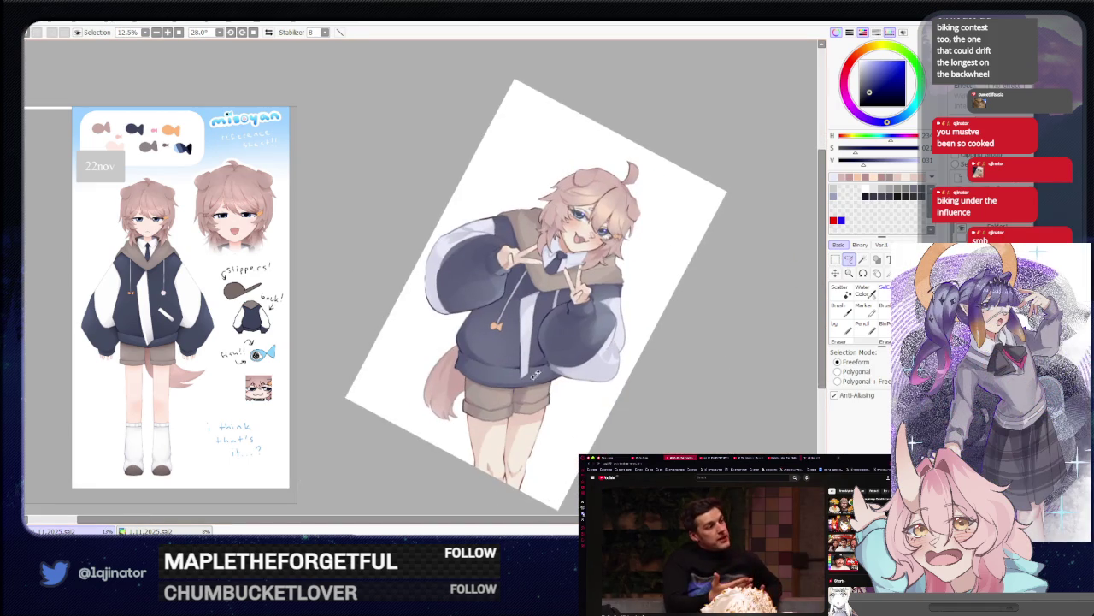
pyautogui.moveTo(598, 355); pyautogui.dragTo(571, 383)
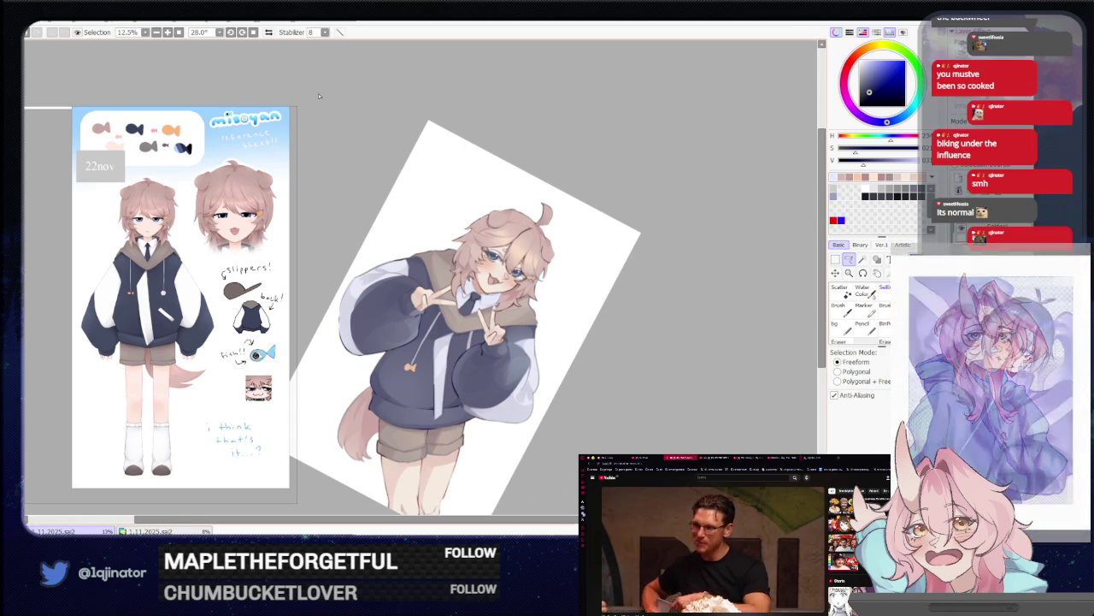
pyautogui.click(253, 32)
pyautogui.moveTo(587, 306); pyautogui.dragTo(567, 301)
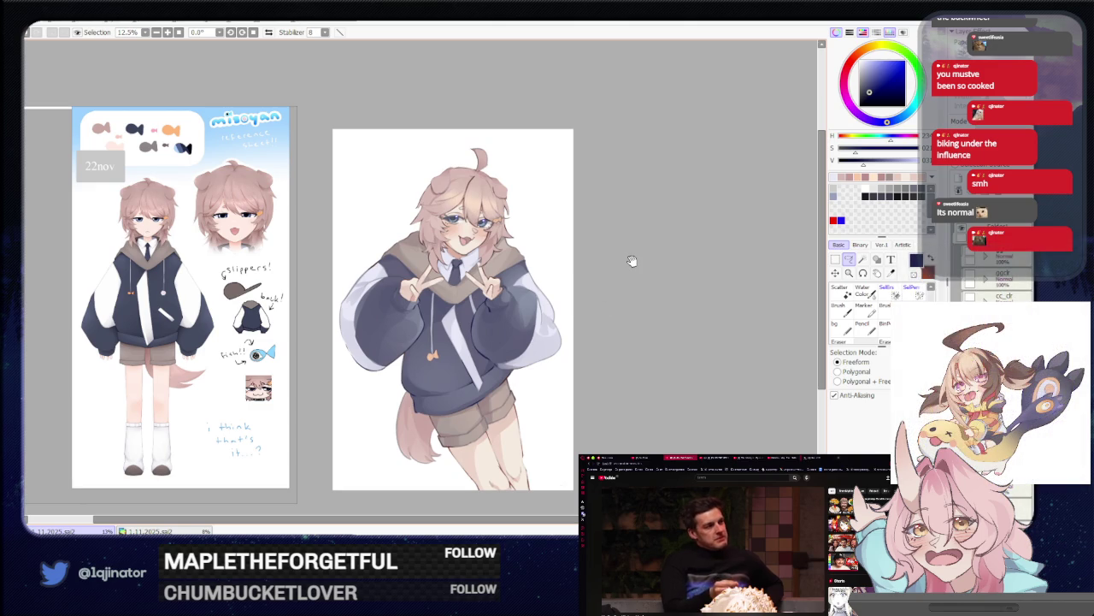
# Pick a warm tan colour, zoom in, and start a freeform selection on the hoodie sleeve.
pyautogui.moveTo(869, 60); pyautogui.dragTo(873, 58)
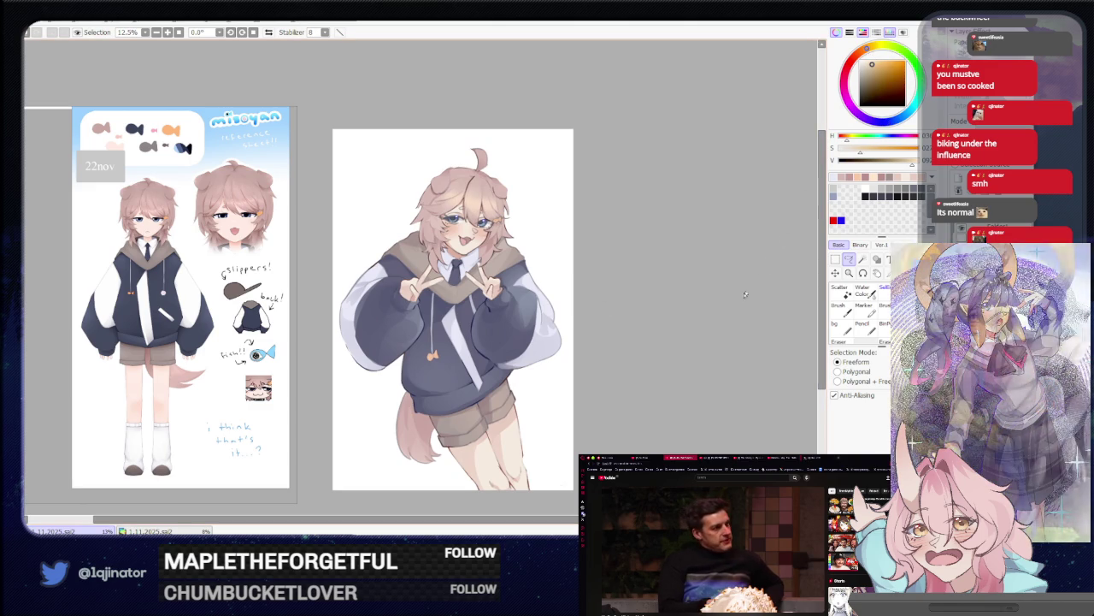
pyautogui.moveTo(702, 337); pyautogui.dragTo(680, 331)
pyautogui.scroll(1, 635, 334)
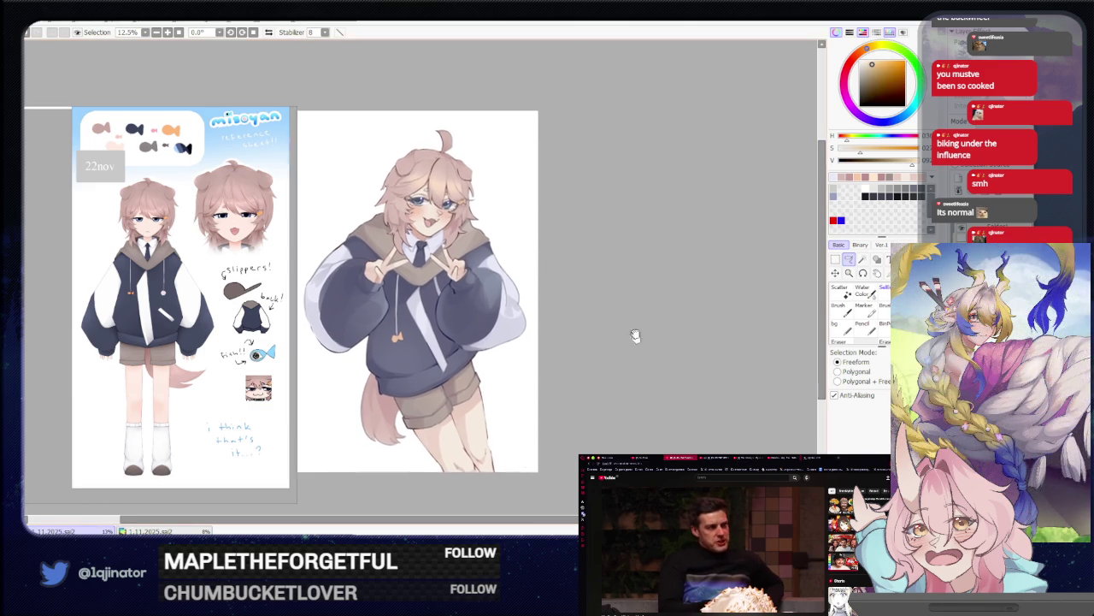
pyautogui.scroll(2, 598, 342)
pyautogui.scroll(2, 530, 385)
pyautogui.scroll(1, 481, 415)
pyautogui.moveTo(481, 415)
pyautogui.mouseDown()
pyautogui.moveTo(385, 279)
pyautogui.moveTo(374, 327)
pyautogui.mouseUp()
pyautogui.moveTo(408, 386)
pyautogui.mouseDown()
pyautogui.moveTo(377, 295)
pyautogui.moveTo(471, 388)
pyautogui.moveTo(466, 366)
pyautogui.mouseUp()
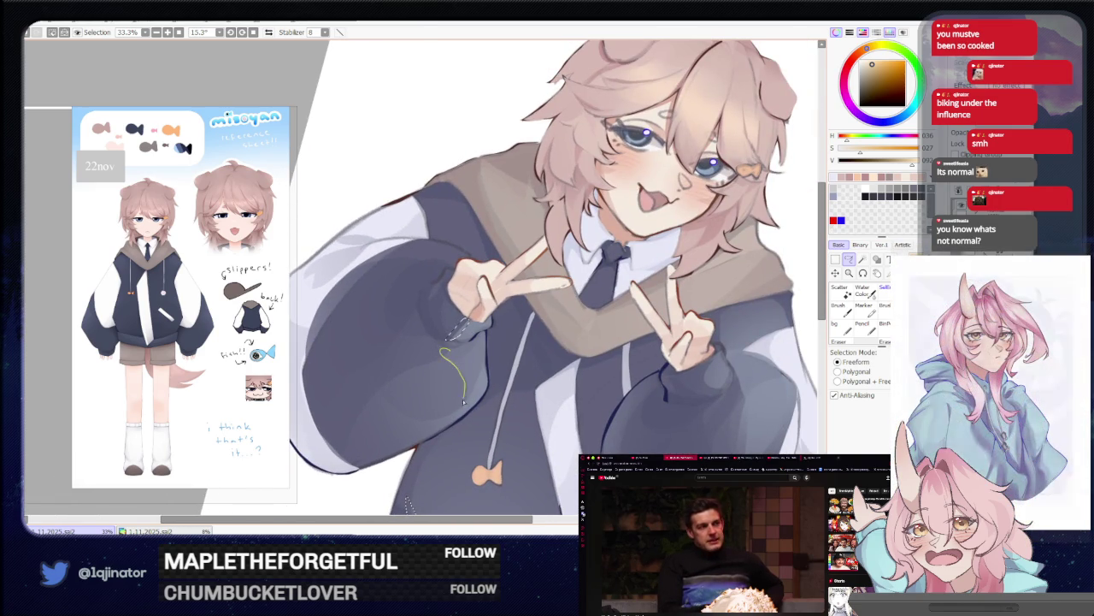
# Extend the freeform selection around the sleeve cuff below the left peace-sign hand, zooming to check.
pyautogui.moveTo(446, 358); pyautogui.dragTo(472, 406)
pyautogui.moveTo(688, 377); pyautogui.dragTo(650, 371)
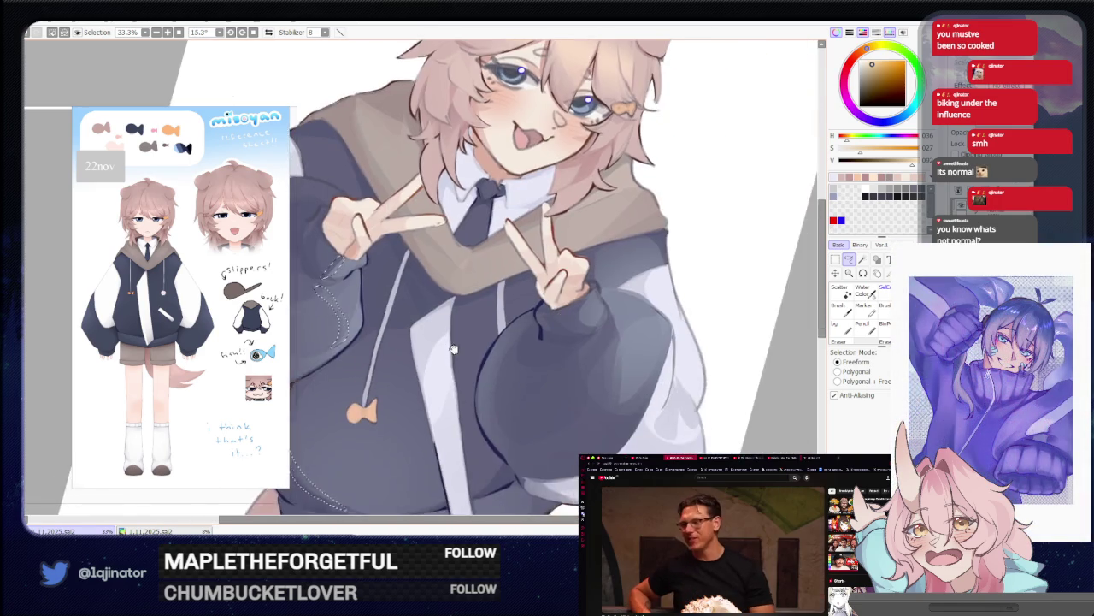
pyautogui.moveTo(409, 346)
pyautogui.mouseDown()
pyautogui.moveTo(425, 403)
pyautogui.moveTo(427, 307)
pyautogui.mouseUp()
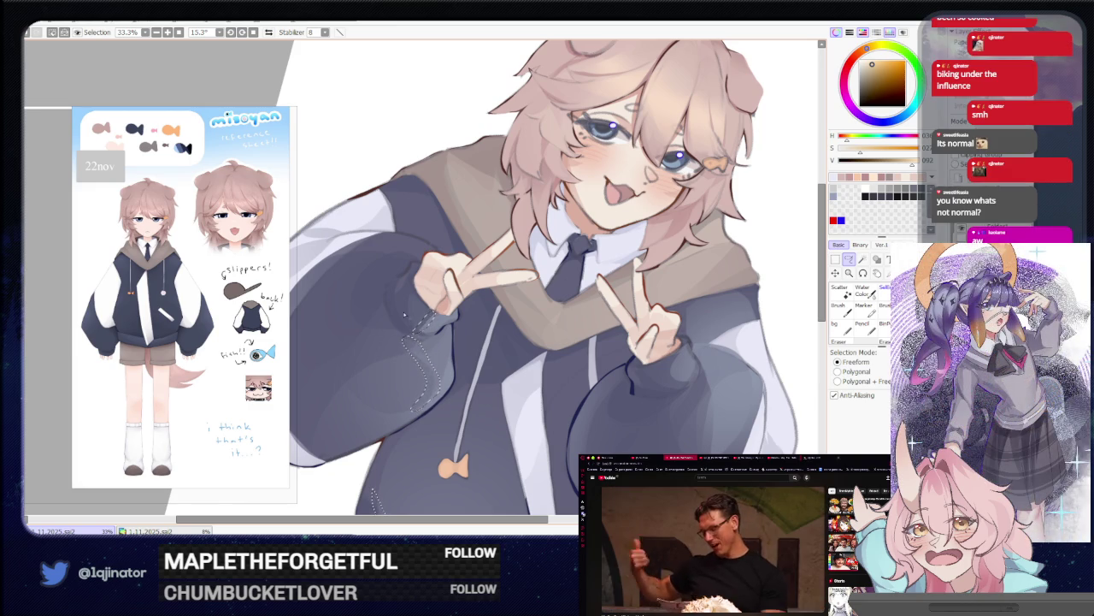
pyautogui.scroll(-2, 405, 314)
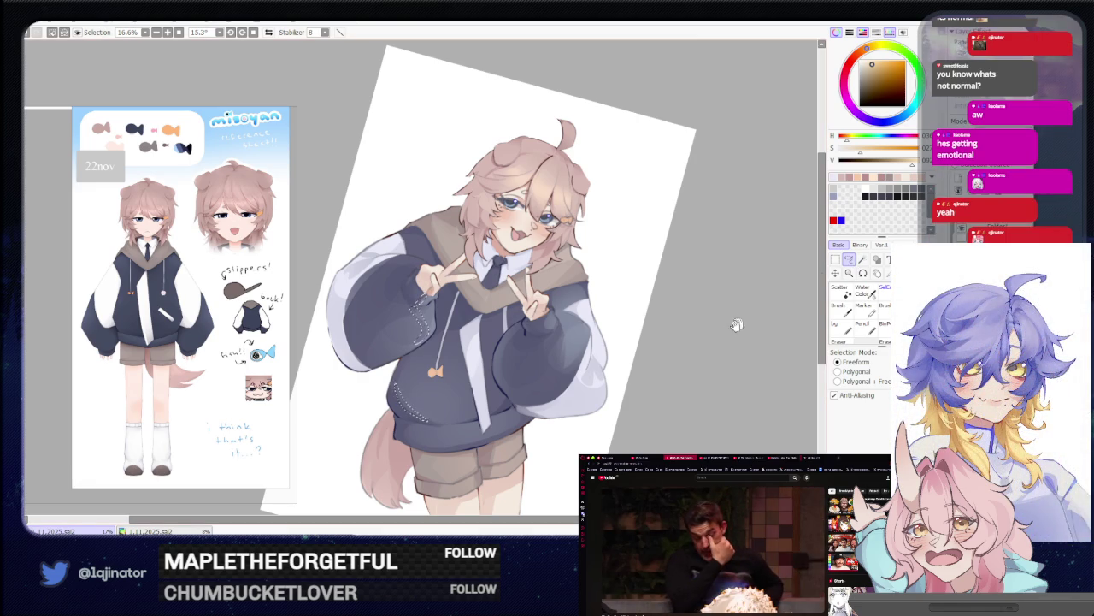
pyautogui.scroll(2, 736, 325)
pyautogui.scroll(1, 736, 324)
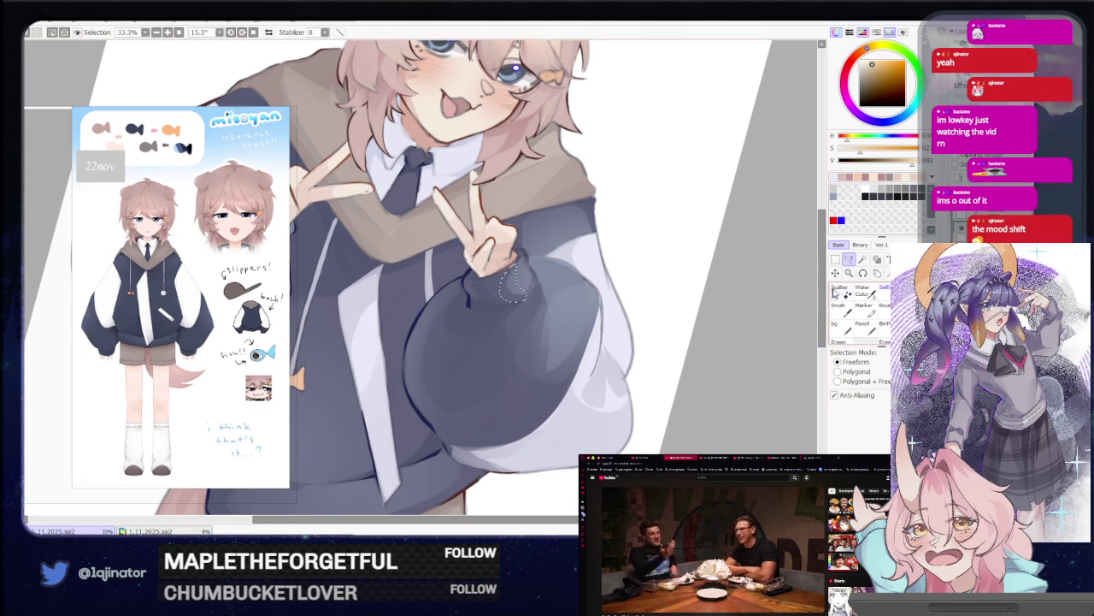
pyautogui.moveTo(554, 285); pyautogui.dragTo(507, 293)
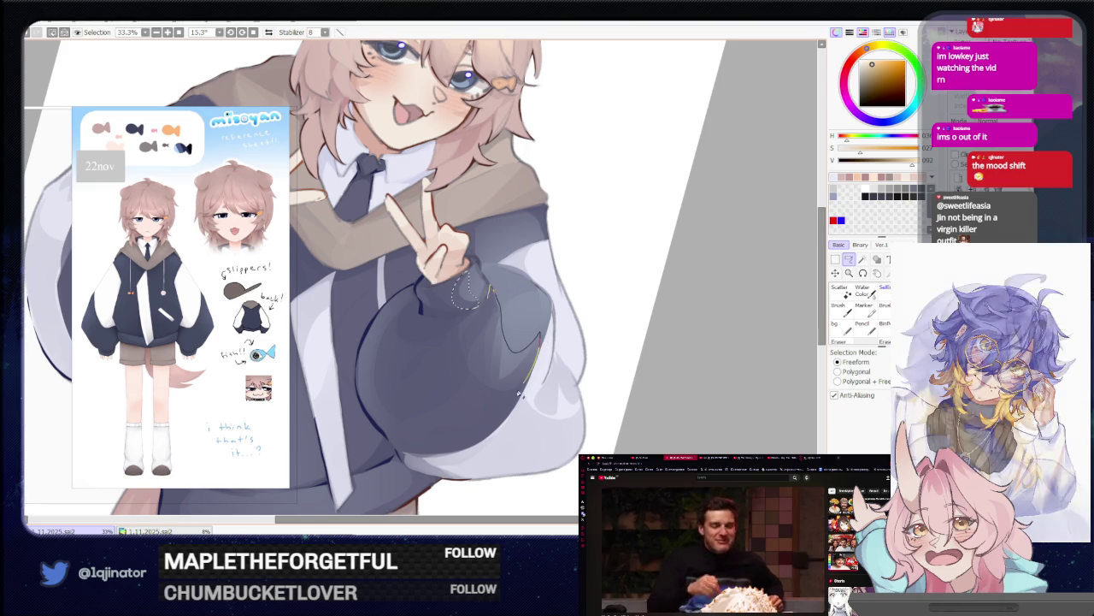
pyautogui.scroll(-2, 500, 304)
# Shift the view right and lasso a freeform selection around the right sleeve edge.
pyautogui.press('b')
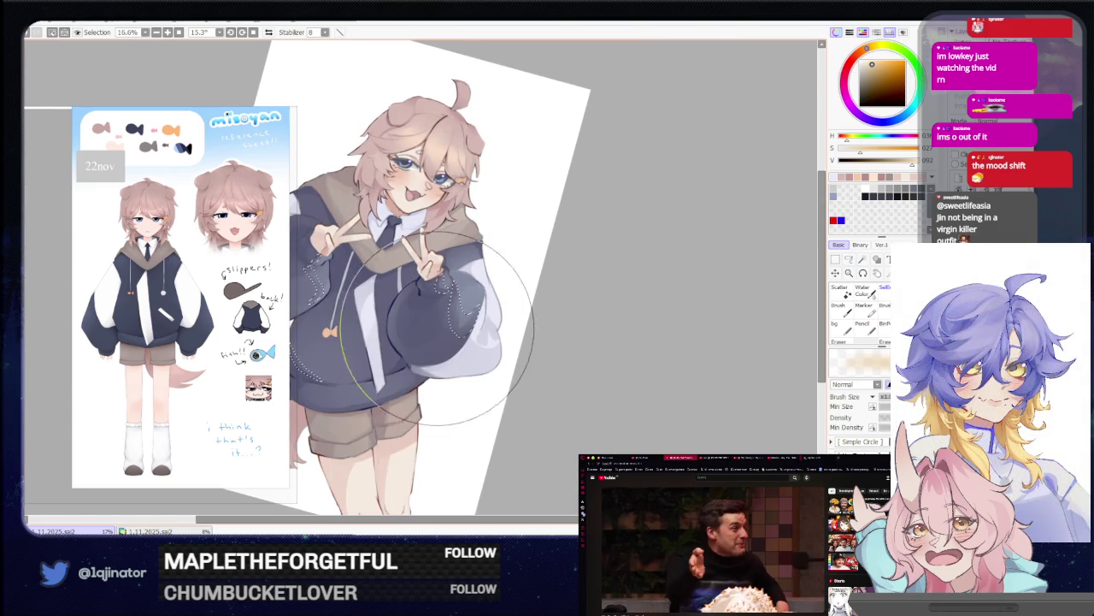
pyautogui.moveTo(457, 302); pyautogui.dragTo(476, 316)
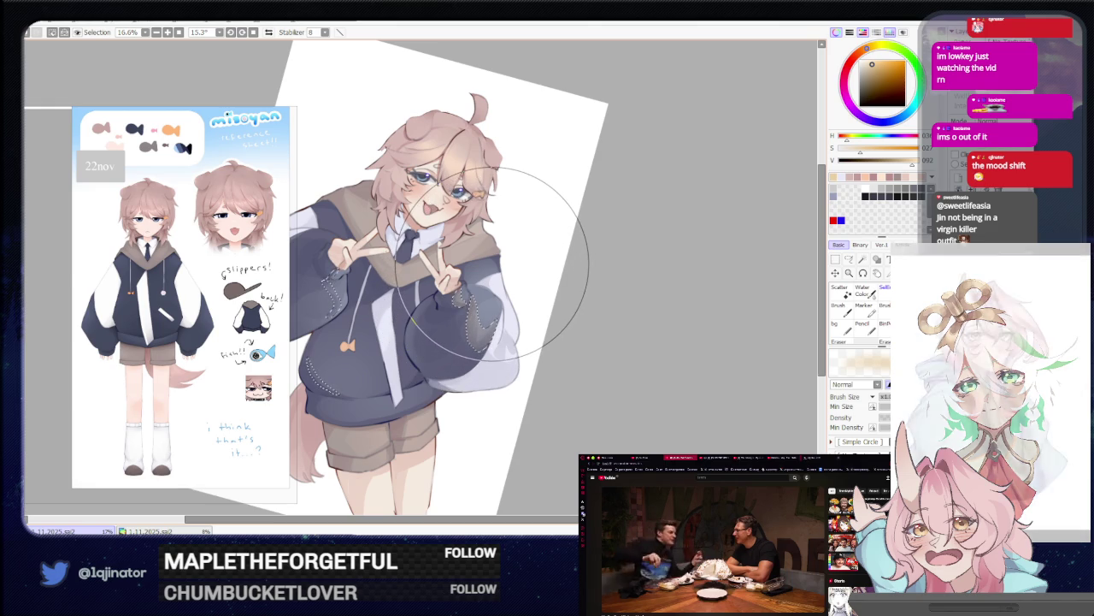
pyautogui.moveTo(491, 261); pyautogui.dragTo(581, 248)
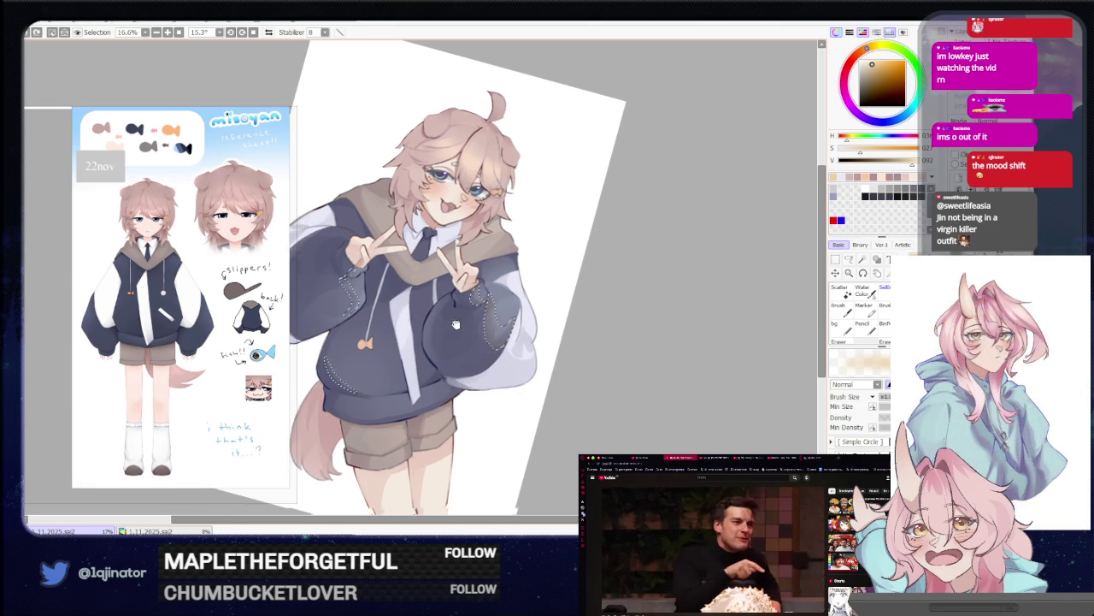
pyautogui.press('m')
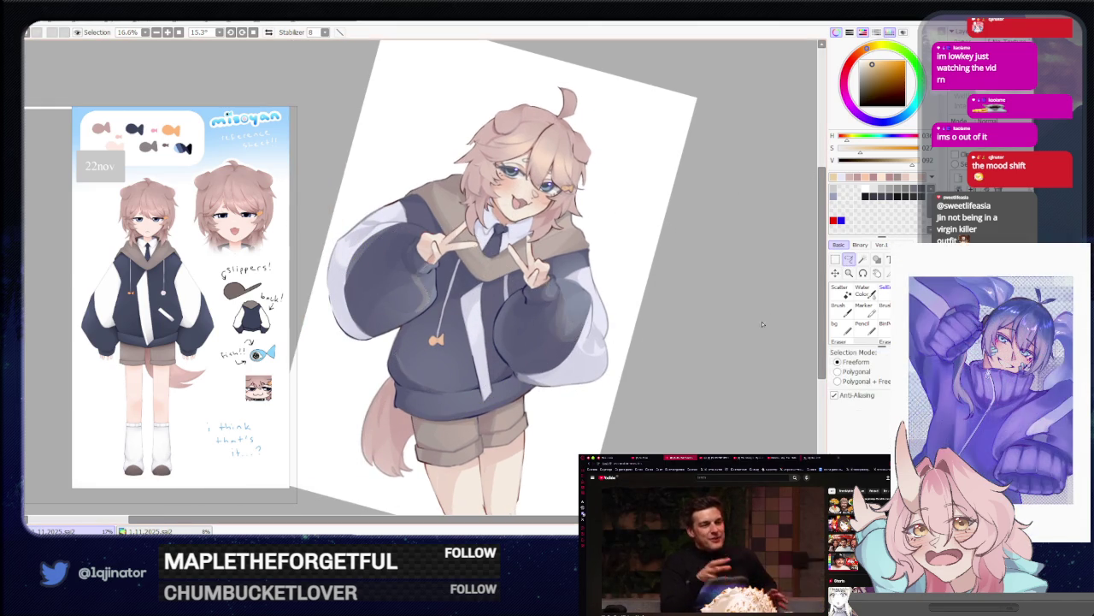
pyautogui.scroll(1, 722, 353)
pyautogui.scroll(1, 631, 313)
pyautogui.scroll(1, 521, 327)
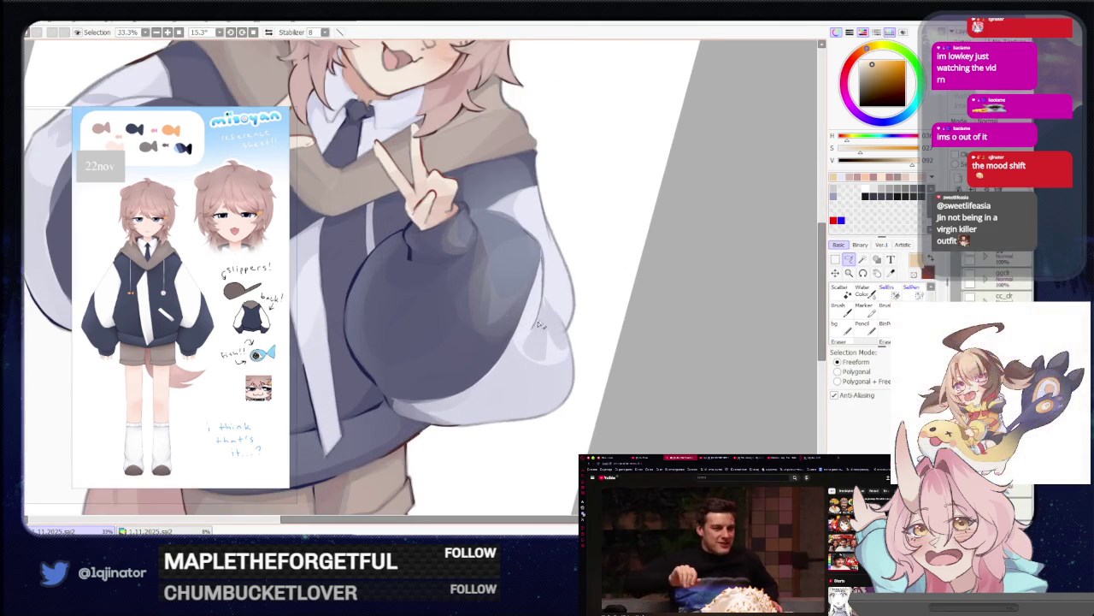
pyautogui.moveTo(516, 332); pyautogui.dragTo(556, 355)
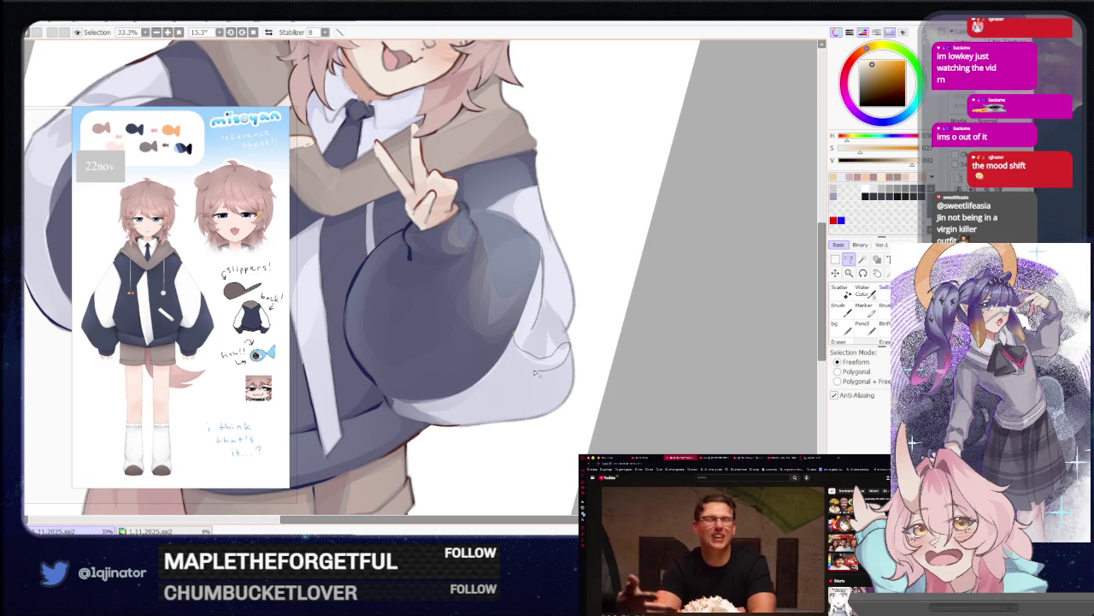
pyautogui.moveTo(535, 373)
pyautogui.mouseDown()
pyautogui.moveTo(524, 346)
pyautogui.moveTo(539, 454)
pyautogui.mouseUp()
# Check the face and shoulder, zoom out over the figure, clear the selection and zoom back in.
pyautogui.moveTo(539, 256); pyautogui.dragTo(549, 298)
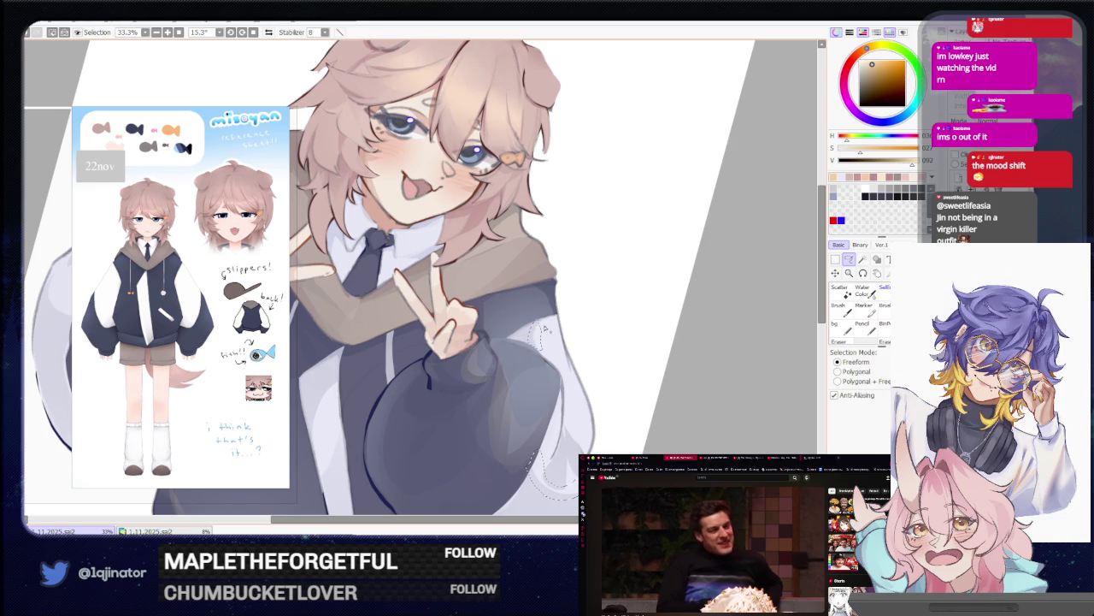
pyautogui.moveTo(542, 288); pyautogui.dragTo(516, 332)
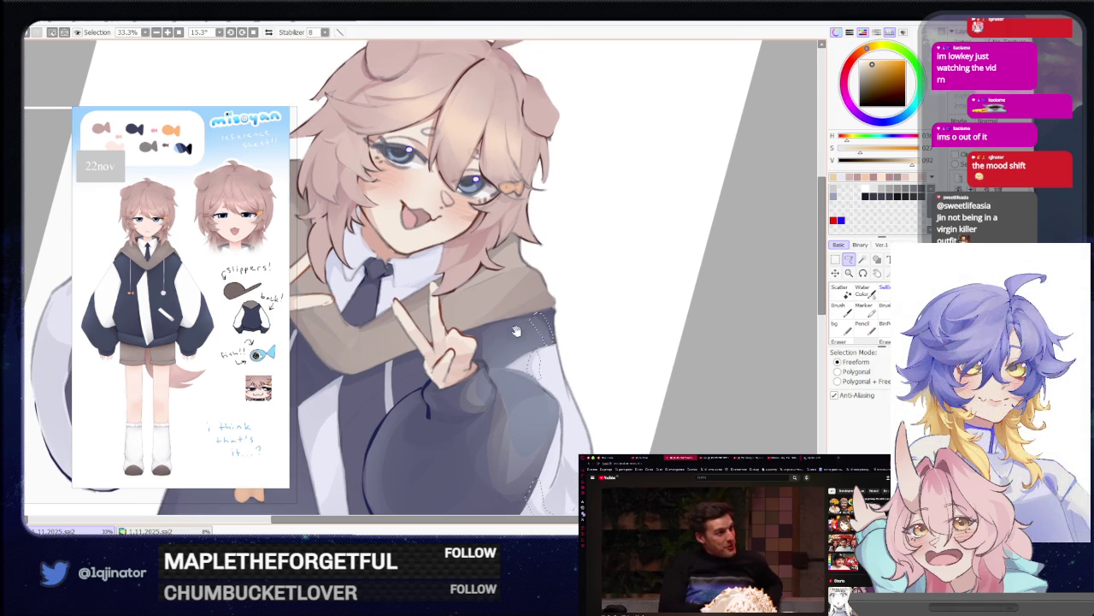
pyautogui.hotkey('ctrl', '-')
pyautogui.hotkey('ctrl', '-')
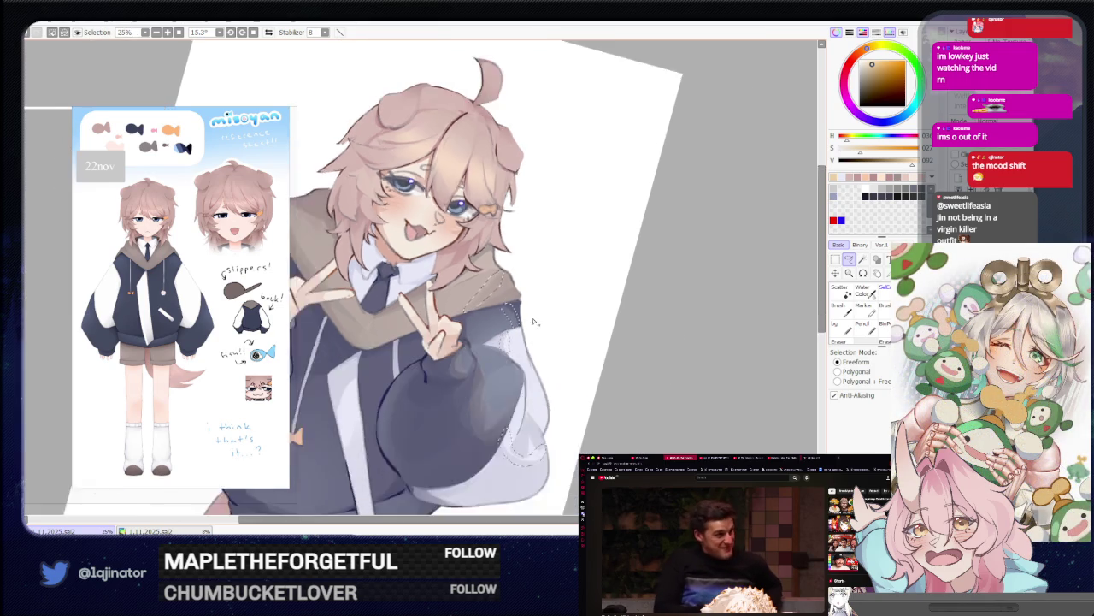
pyautogui.press('b')
pyautogui.hotkey('ctrl', 'd')
pyautogui.press('l')
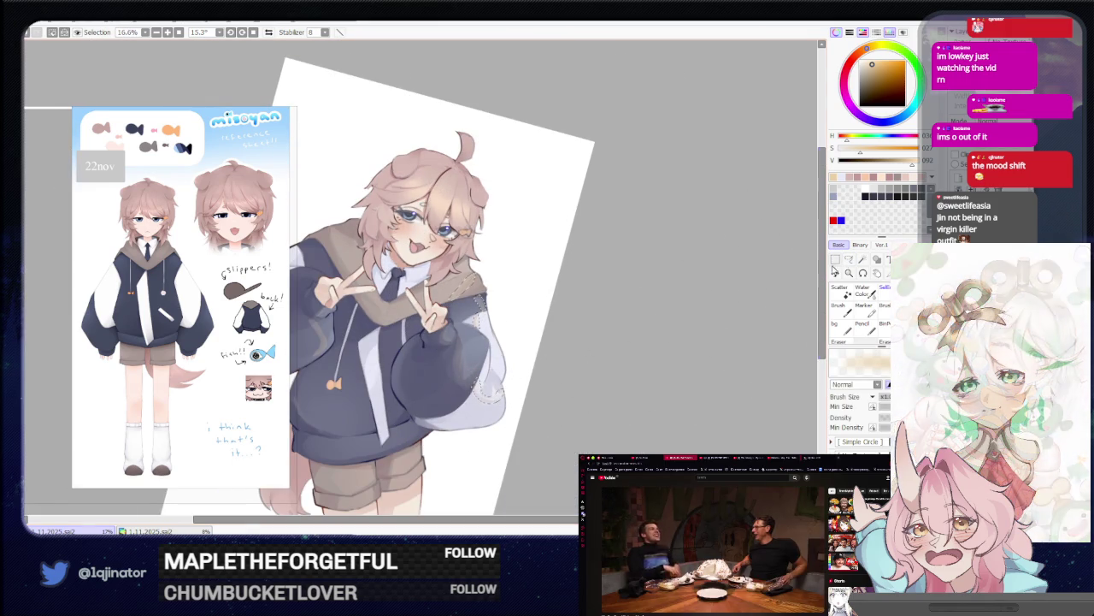
pyautogui.hotkey('ctrl', '+')
pyautogui.hotkey('ctrl', '+')
pyautogui.scroll(-3, 598, 300)
# Lasso along the shorts' lower edge for stitching and zoom out to 16.6%.
pyautogui.scroll(-3, 556, 300)
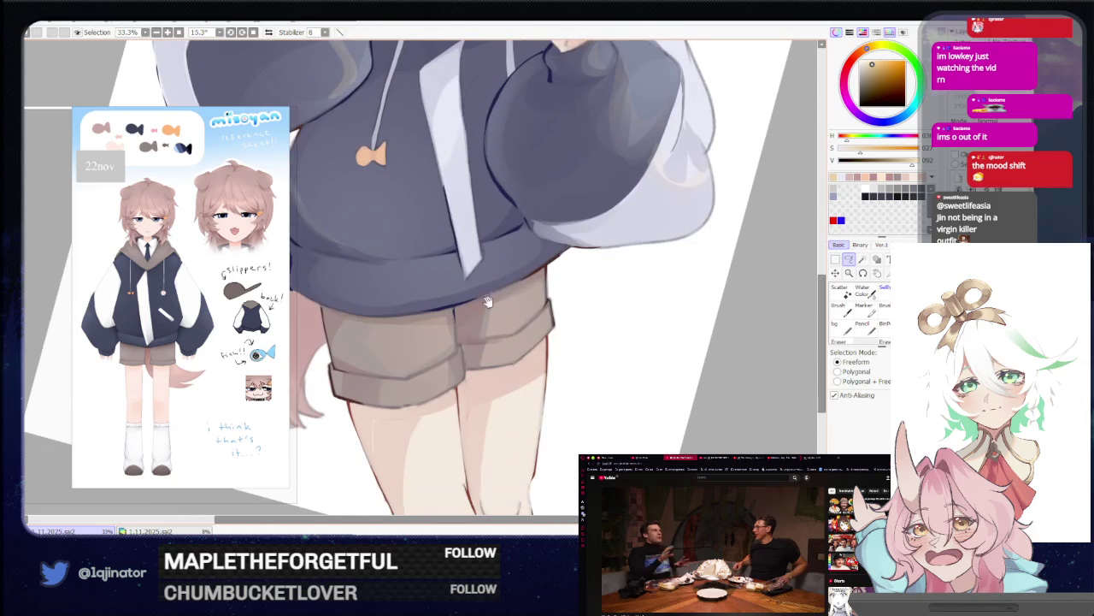
pyautogui.scroll(-3, 496, 299)
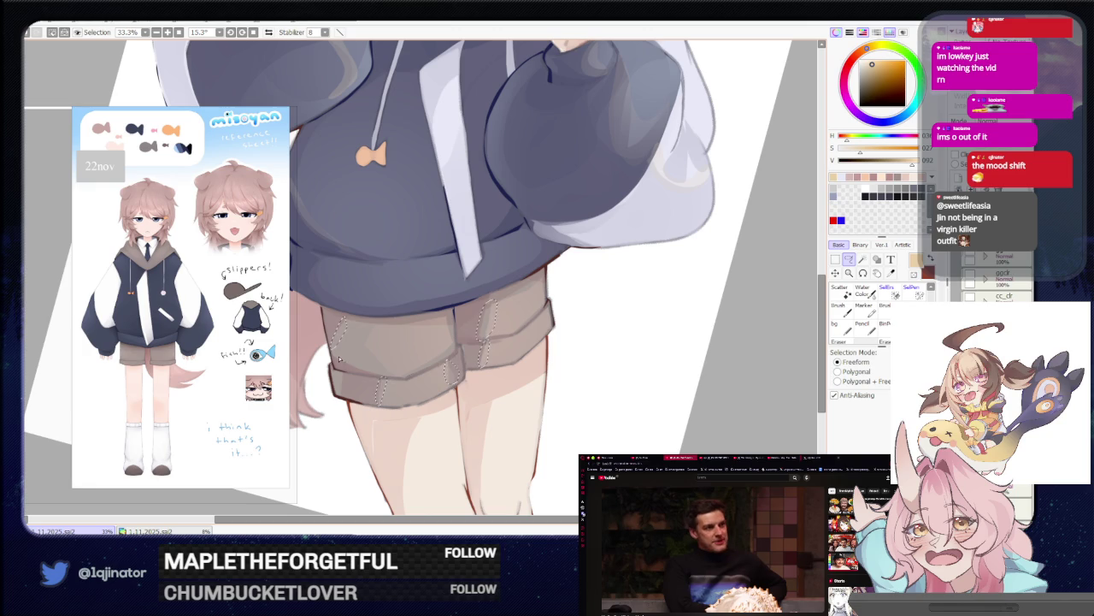
pyautogui.moveTo(339, 359); pyautogui.dragTo(377, 377)
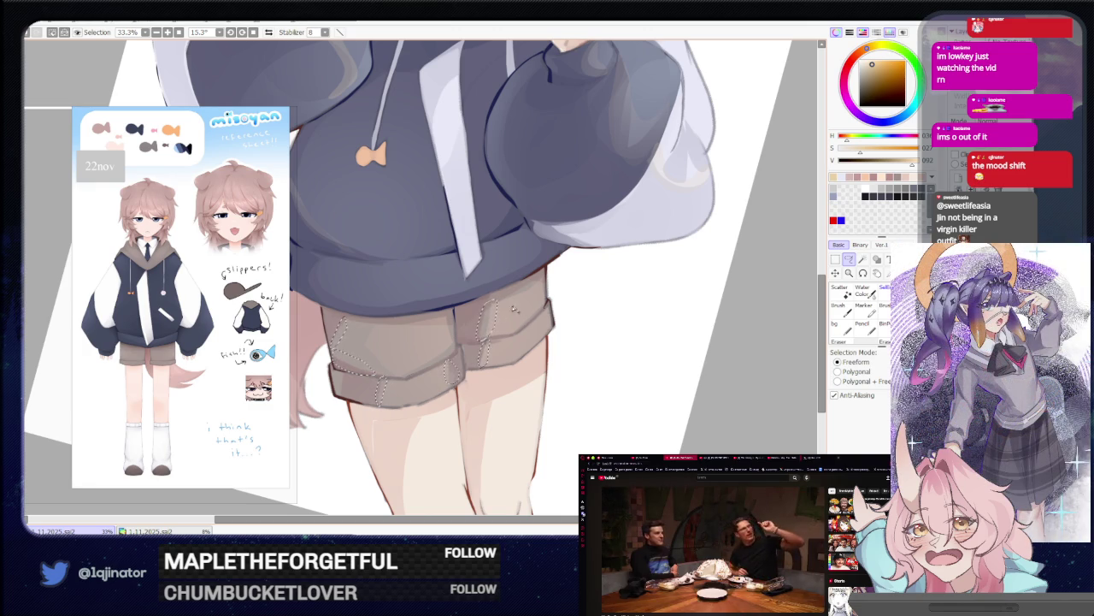
pyautogui.scroll(-2, 453, 316)
pyautogui.press('b')
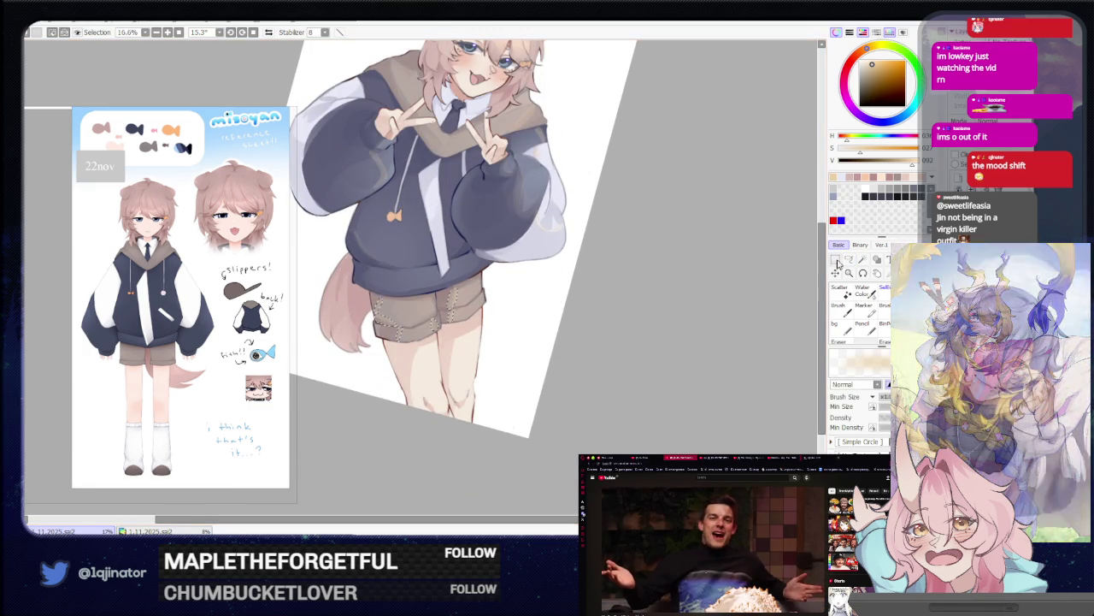
pyautogui.press('a')
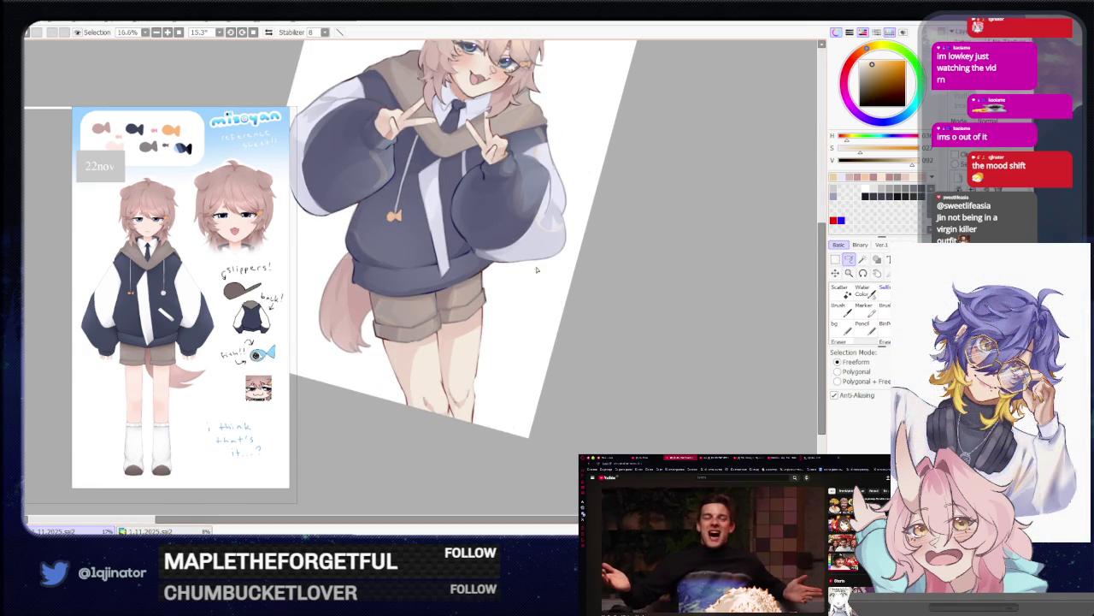
pyautogui.moveTo(537, 270)
pyautogui.mouseDown()
pyautogui.moveTo(471, 404)
pyautogui.moveTo(481, 391)
pyautogui.mouseUp()
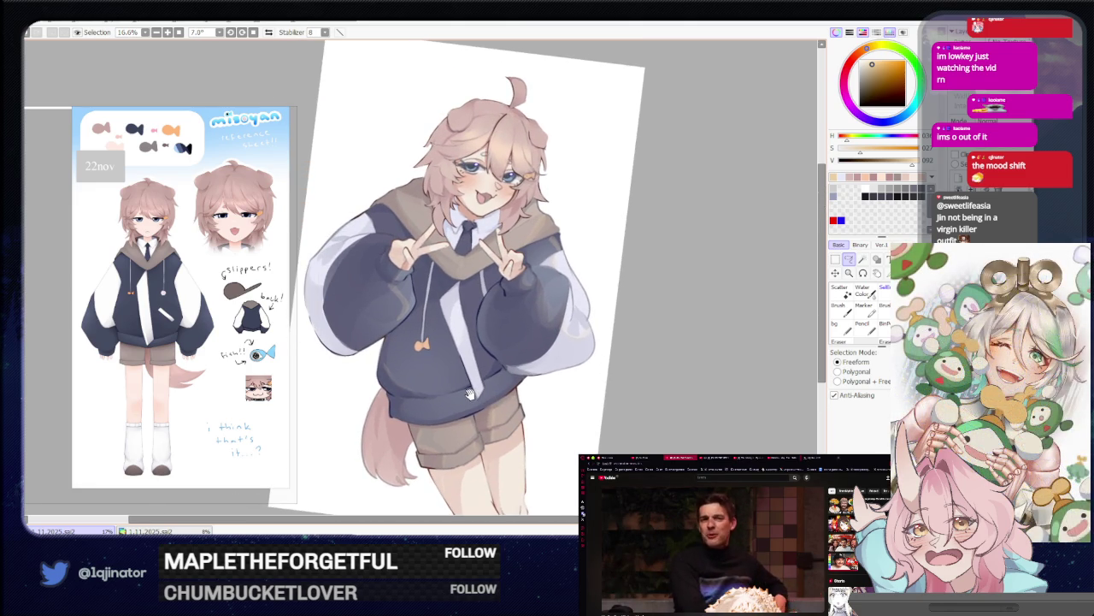